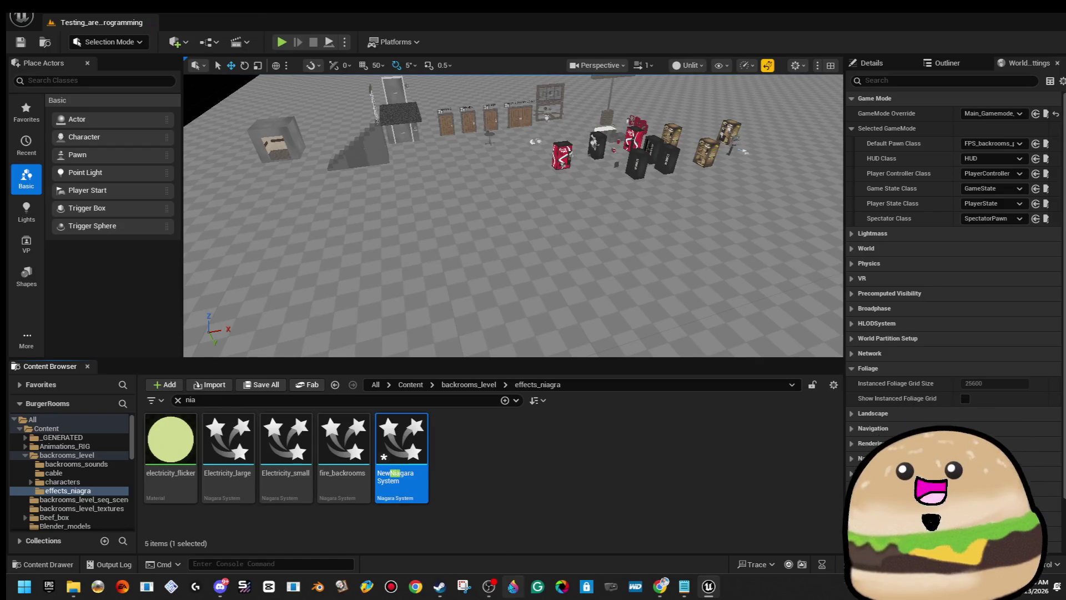
Step: Delete the old NewNiagaraSystem asset and start a new Niagara System in effects_niagara
key(Delete)
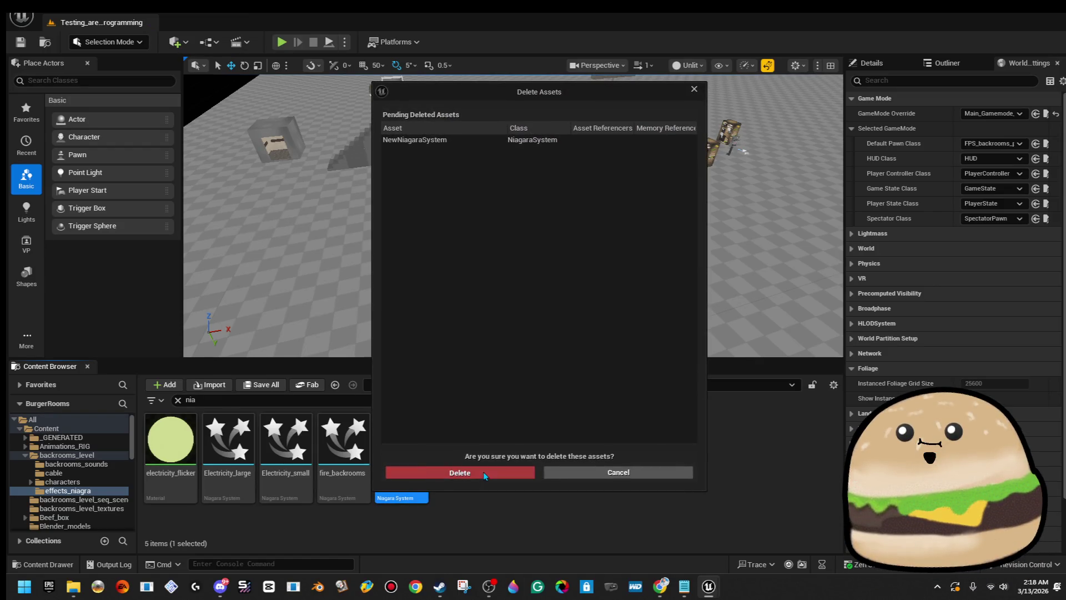
click(483, 471)
right_click(448, 484)
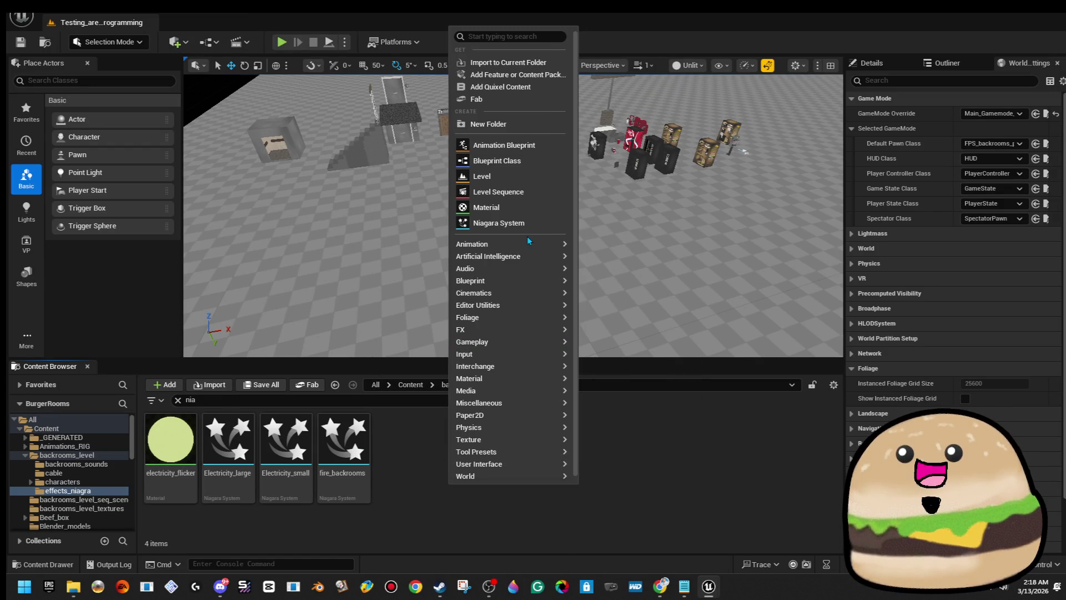
click(489, 223)
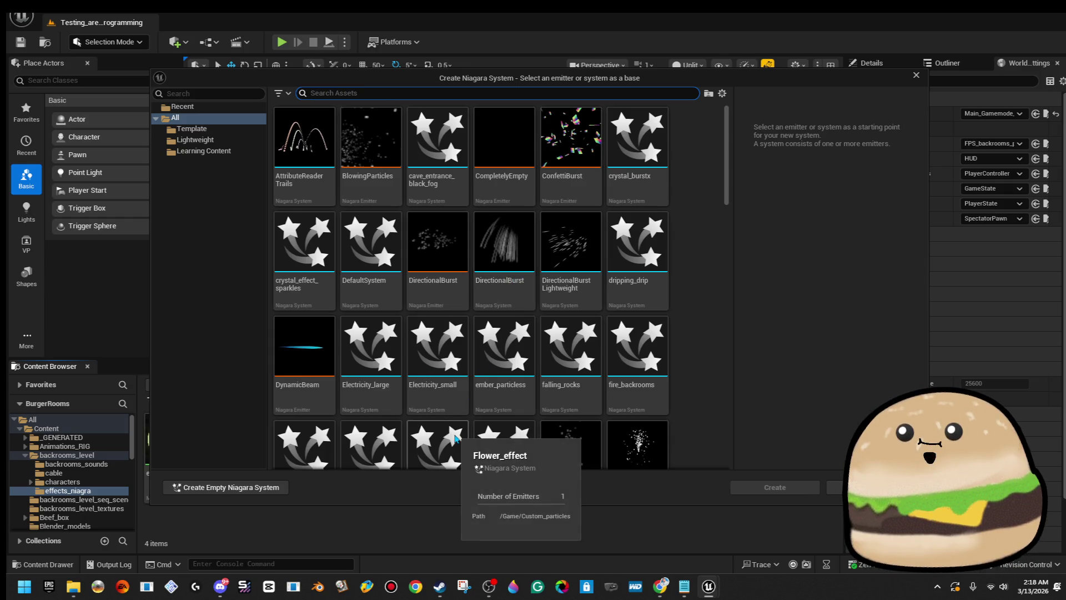
Step: Browse the emitter templates and create the system from the BlowingParticles emitter
scroll(489, 389, down, 6)
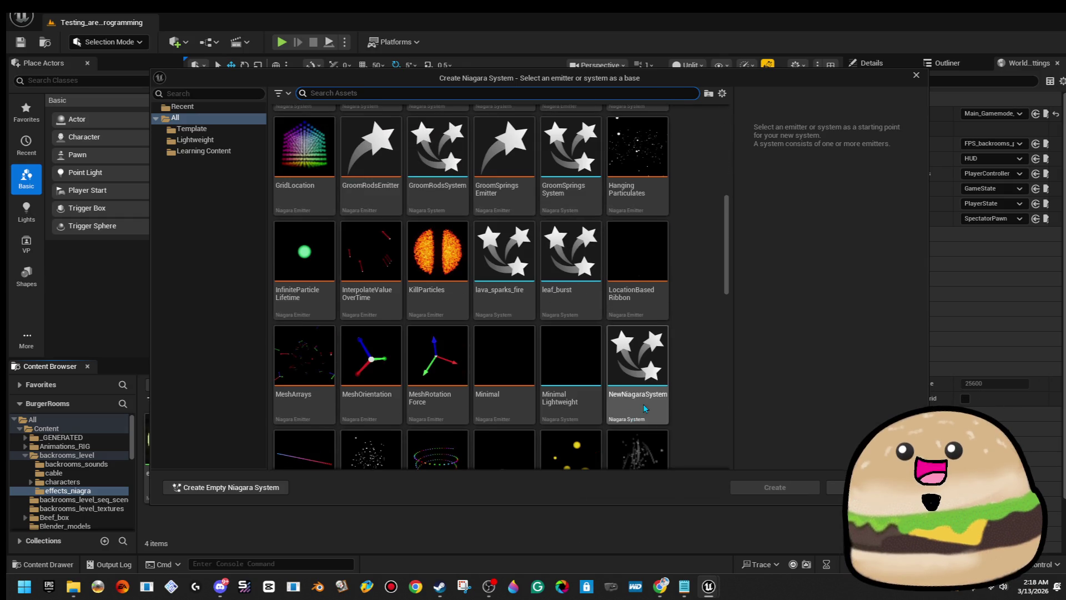
drag(728, 290, 739, 489)
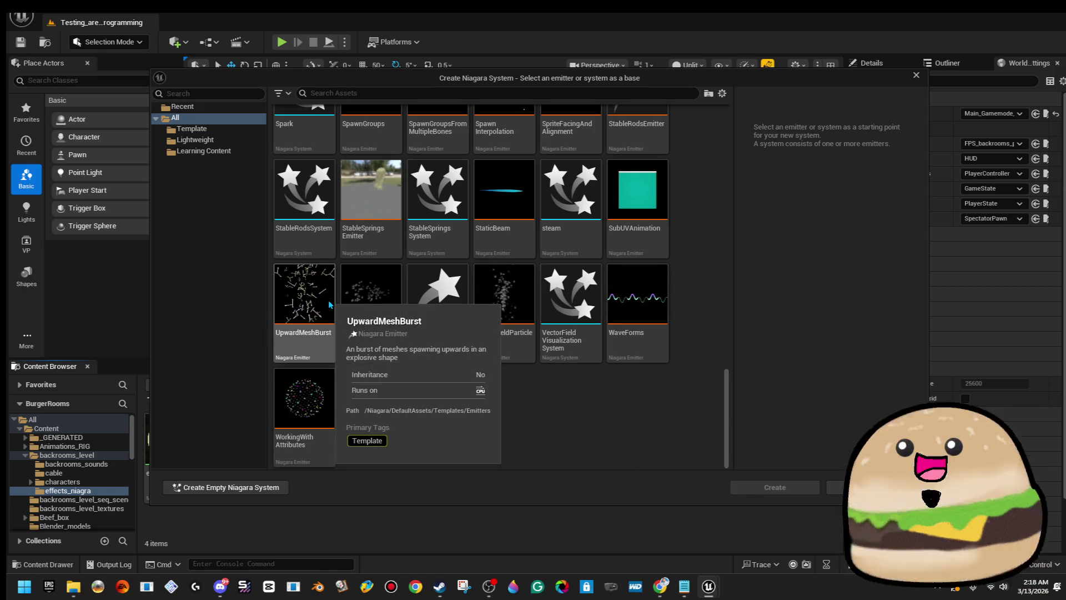
scroll(621, 414, up, 2)
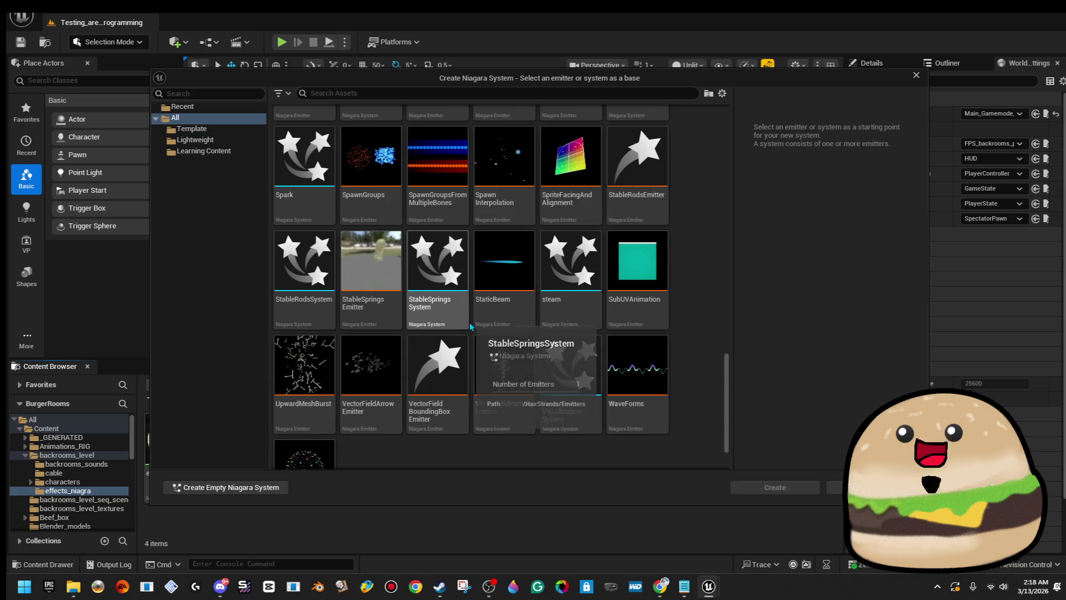
scroll(478, 333, up, 3)
scroll(549, 404, up, 6)
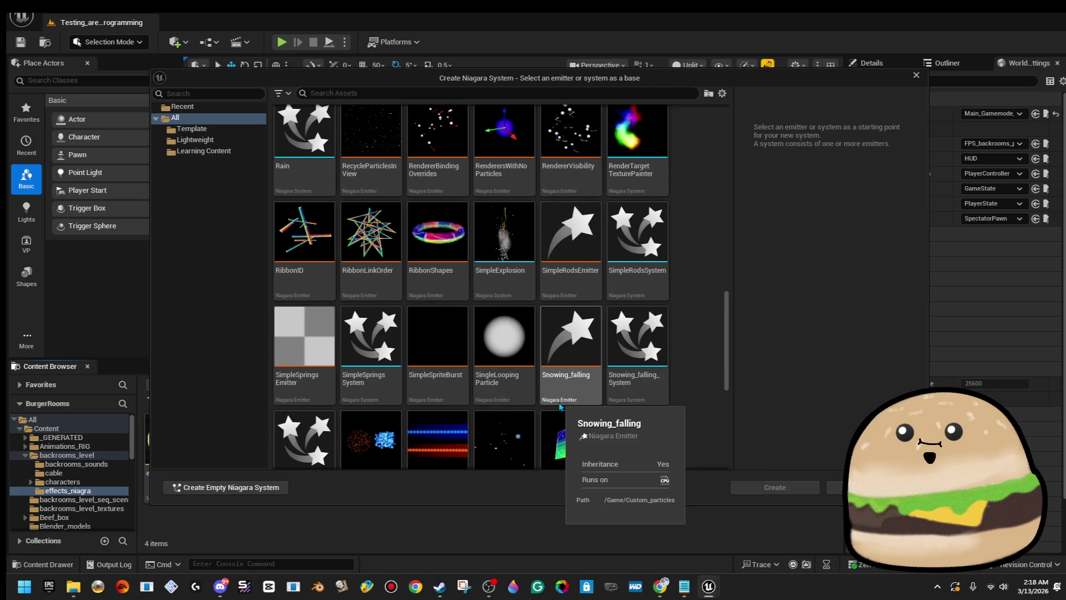
scroll(559, 407, up, 3)
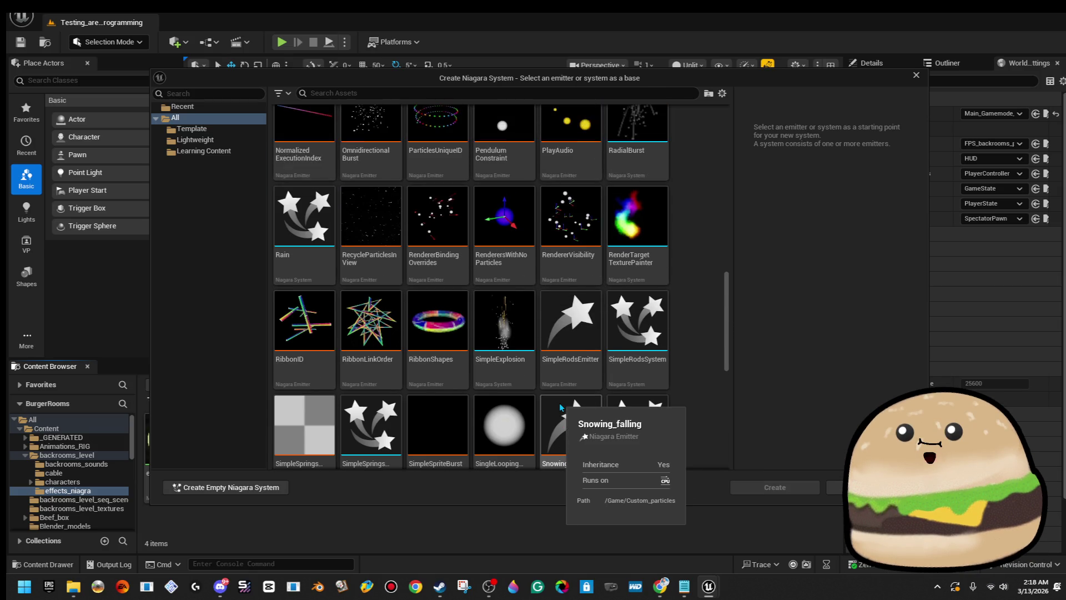
scroll(560, 406, up, 3)
scroll(559, 402, up, 3)
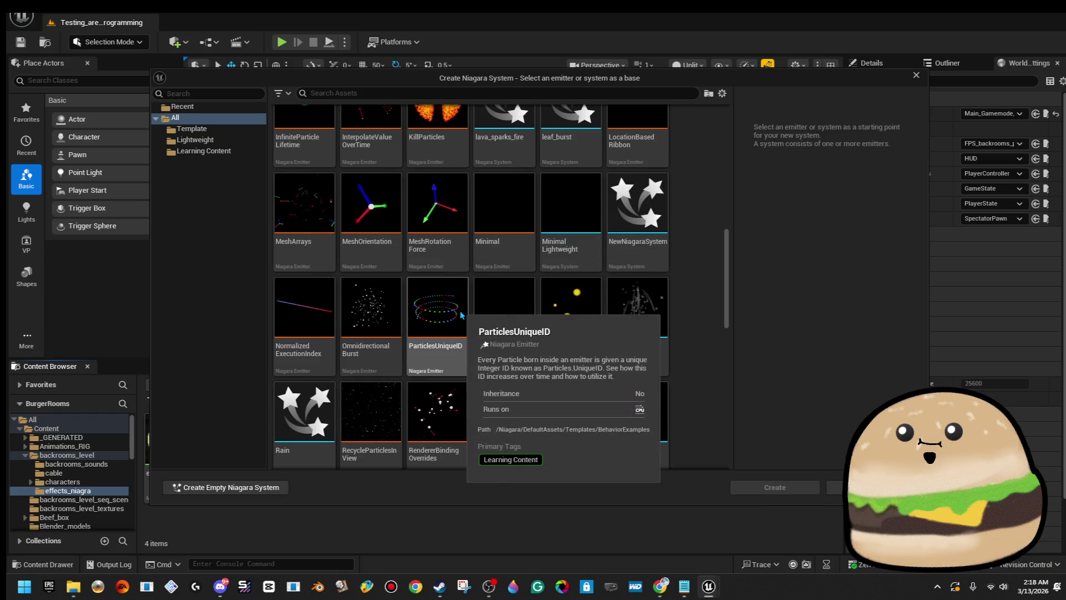
scroll(444, 383, up, 3)
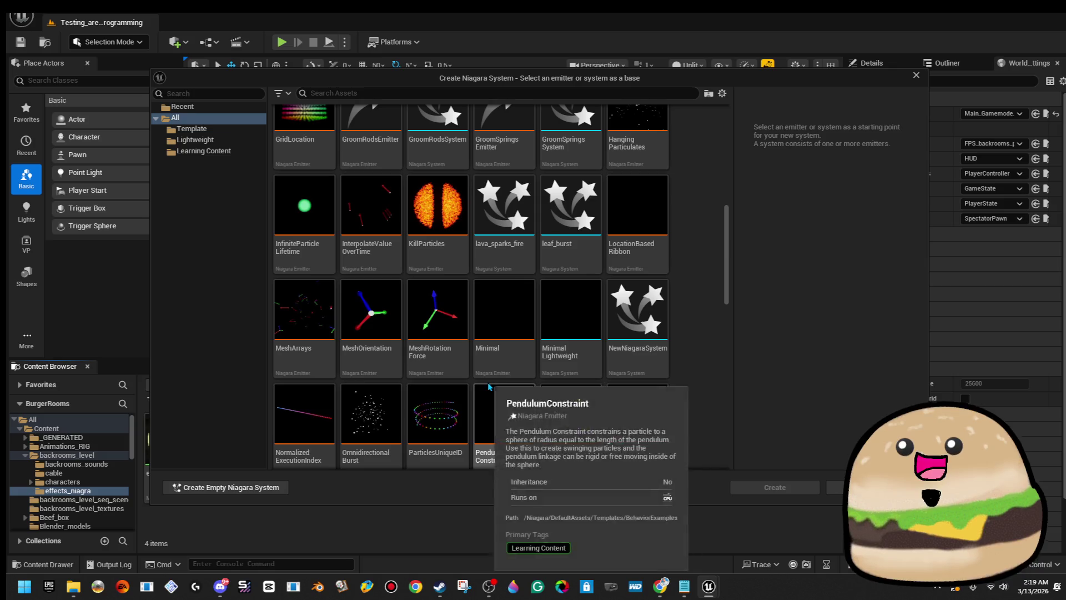
scroll(447, 394, up, 3)
scroll(458, 410, up, 3)
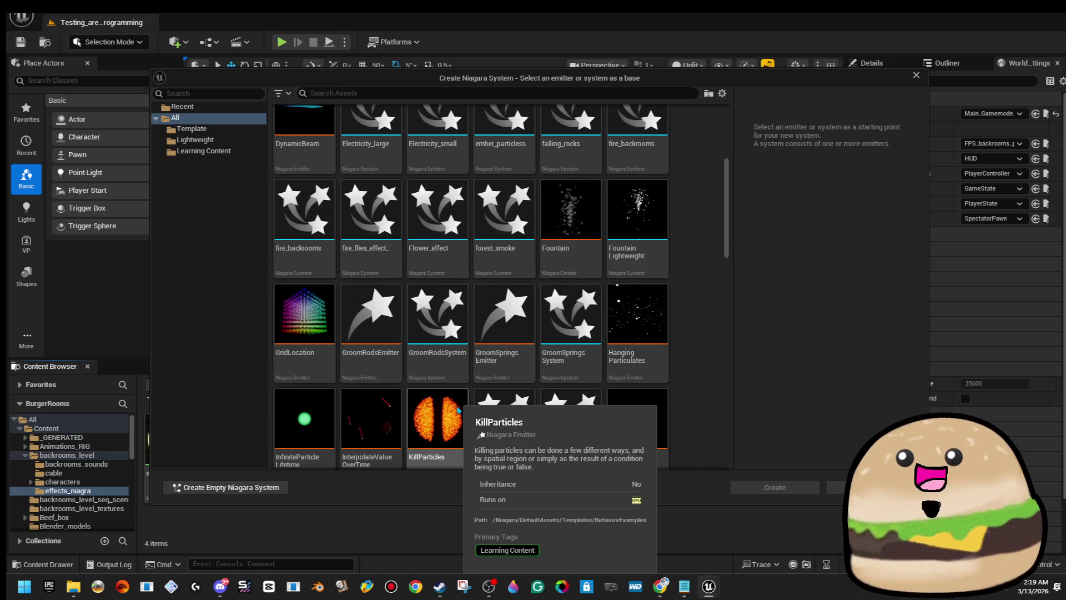
scroll(458, 410, up, 3)
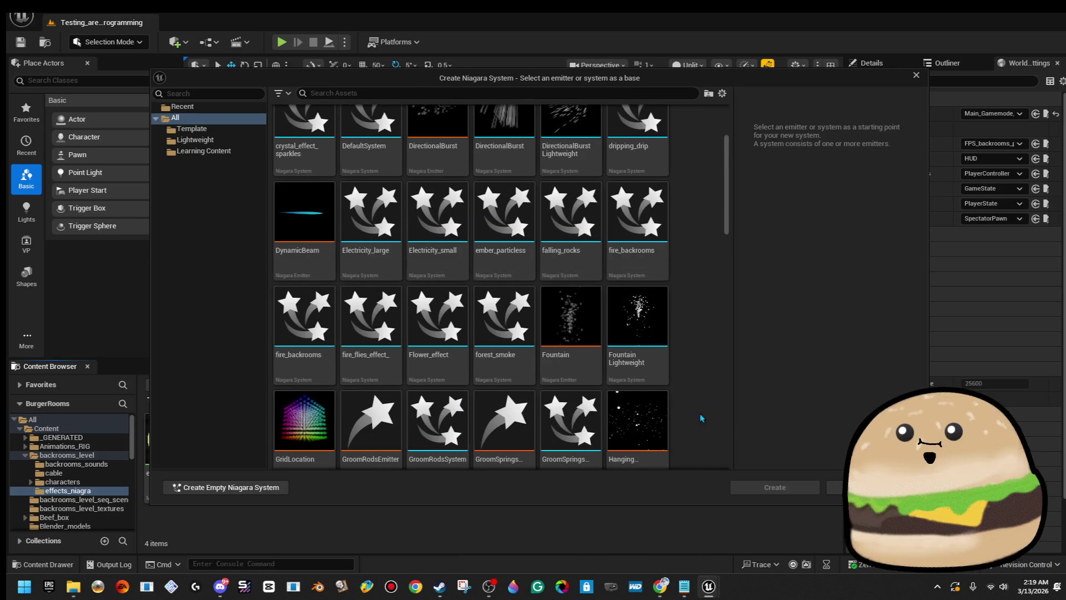
scroll(638, 400, up, 3)
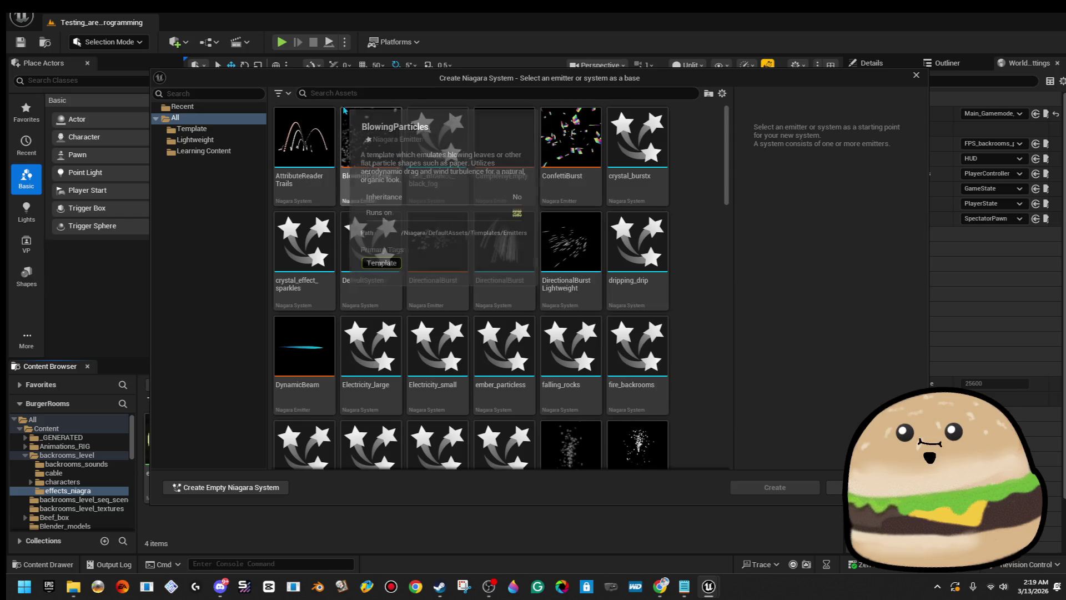
click(371, 145)
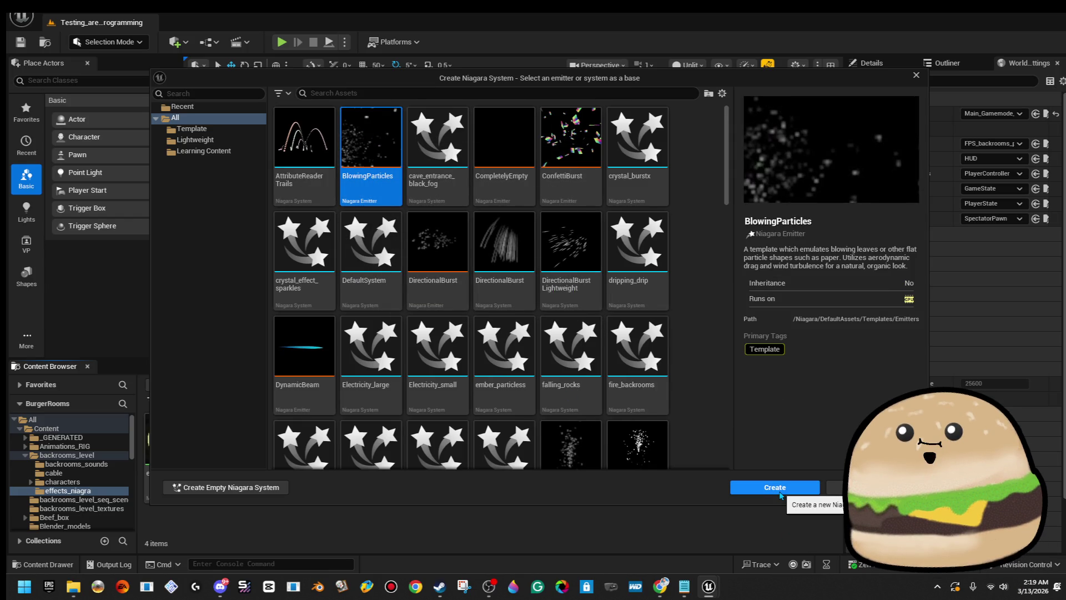
click(780, 489)
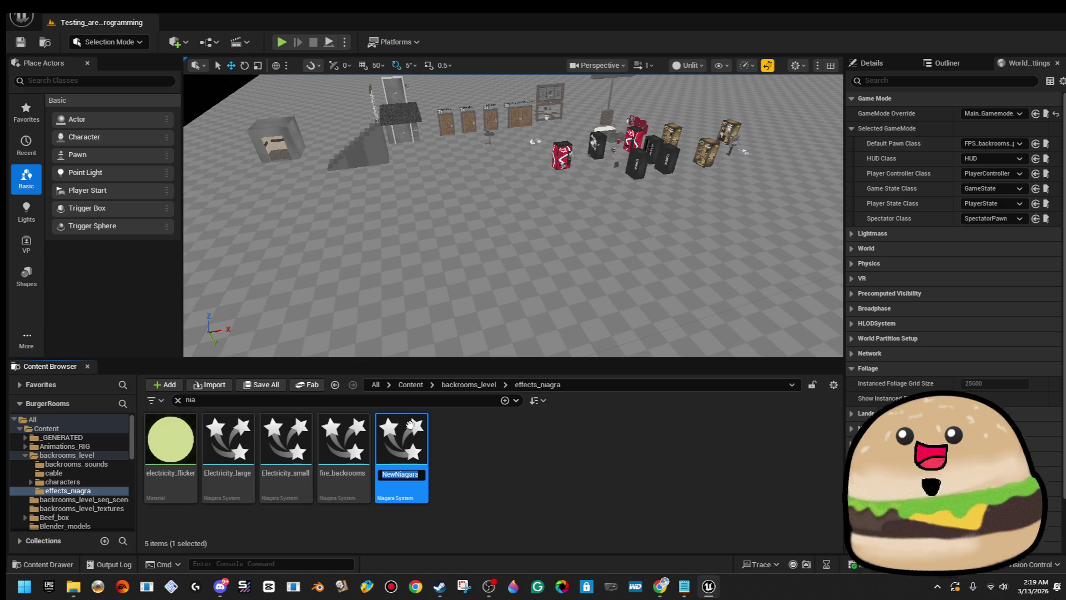
Step: Name the system rats_running_around, drop it into the level, and open it in the Niagara editor
text(ra)
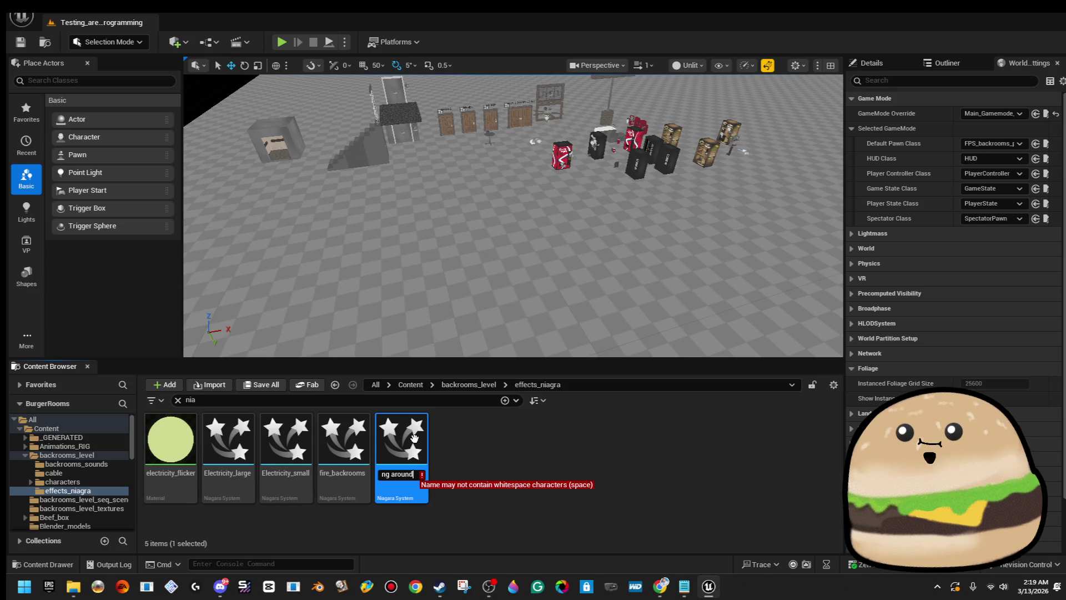
key(BackSpace)
text(_running_)
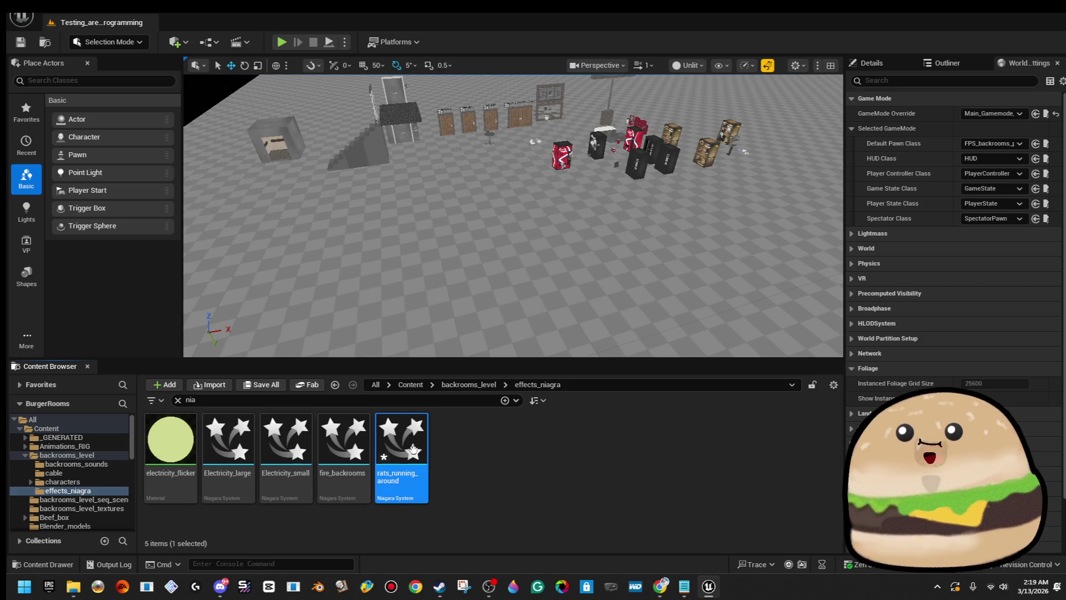
drag(431, 325, 432, 268)
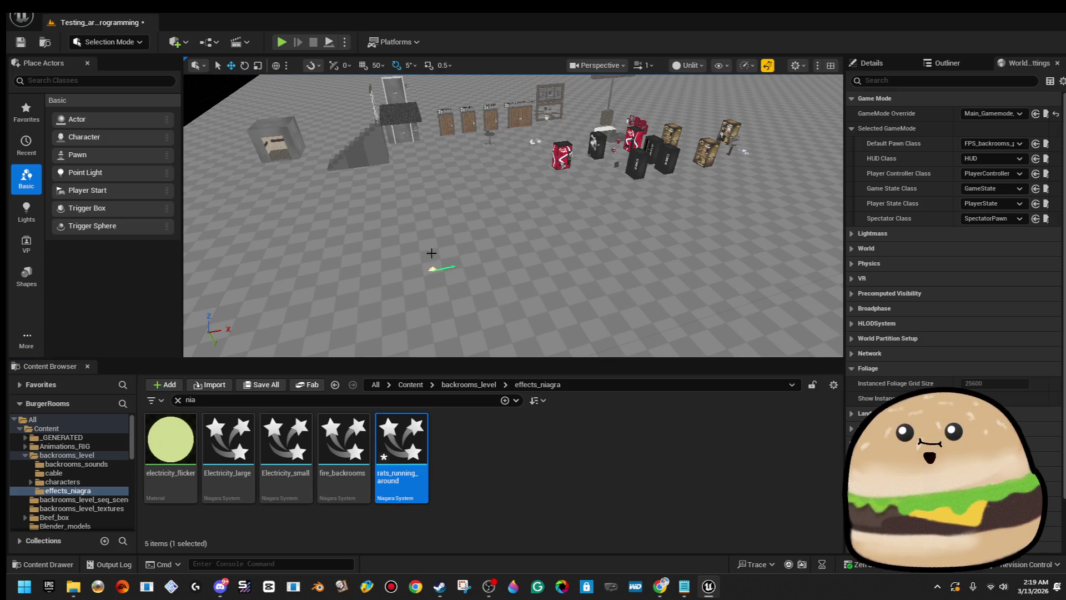
double_click(404, 454)
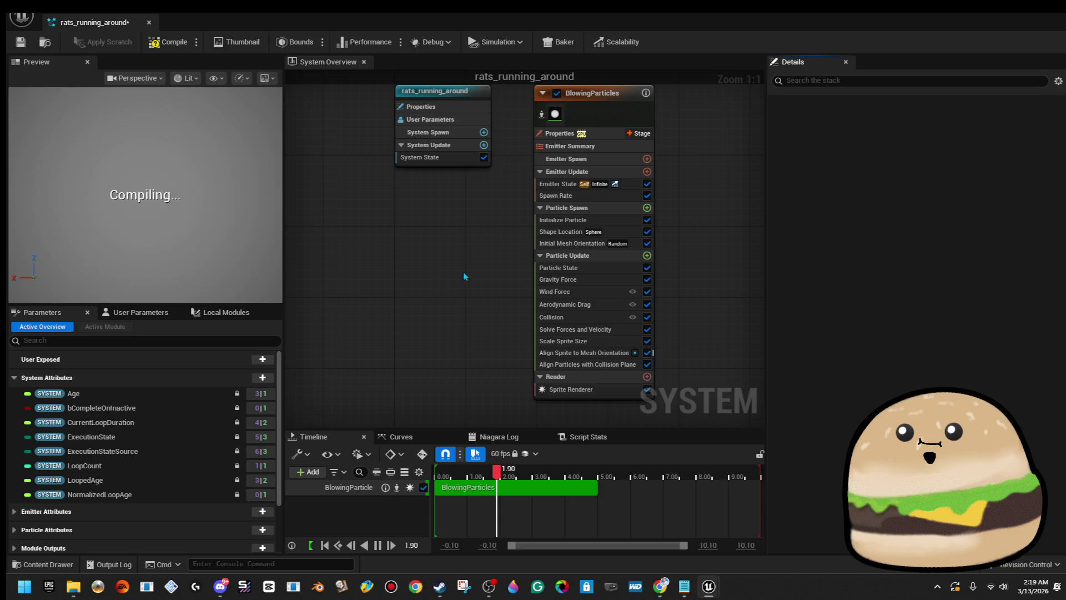
click(620, 390)
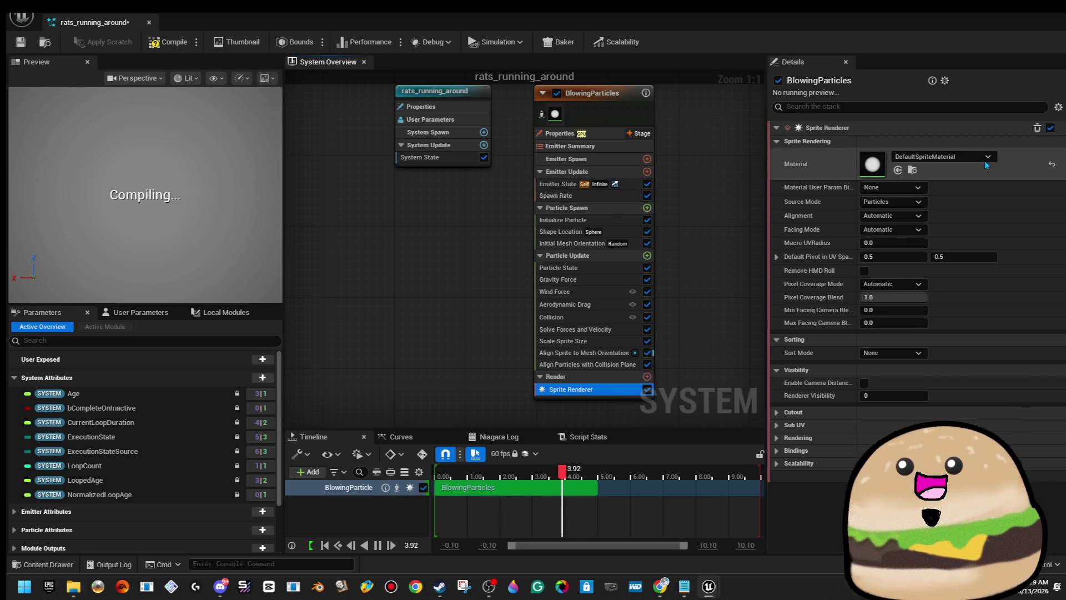
click(991, 158)
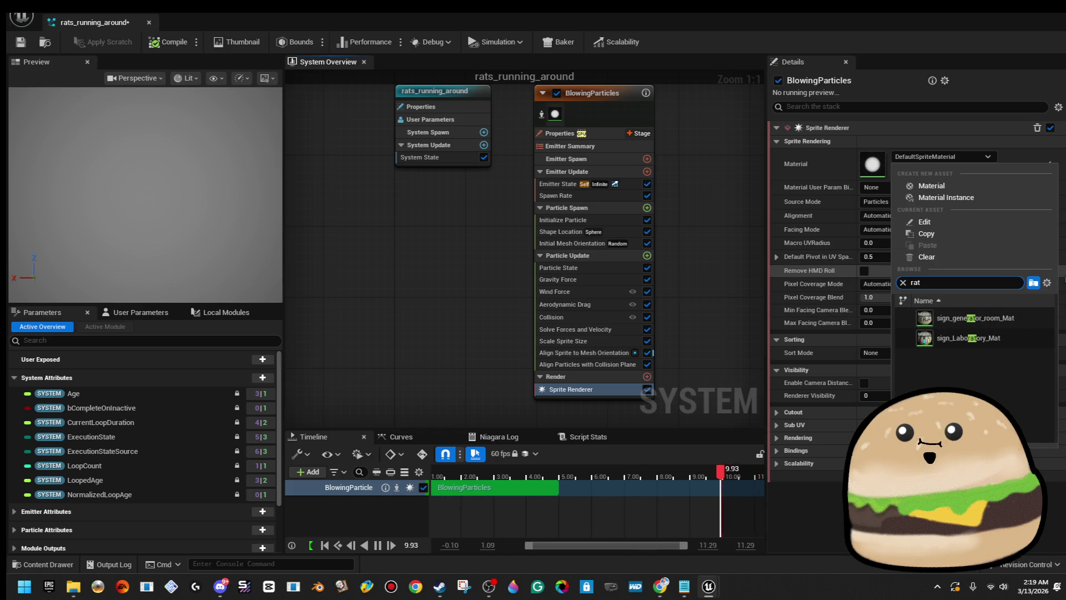
click(677, 321)
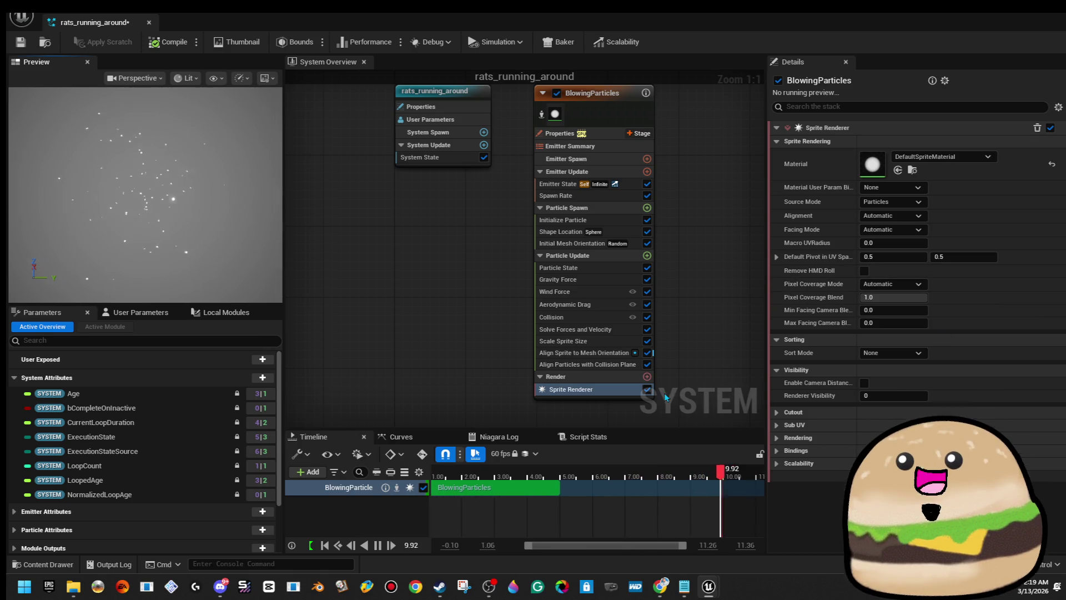
click(633, 232)
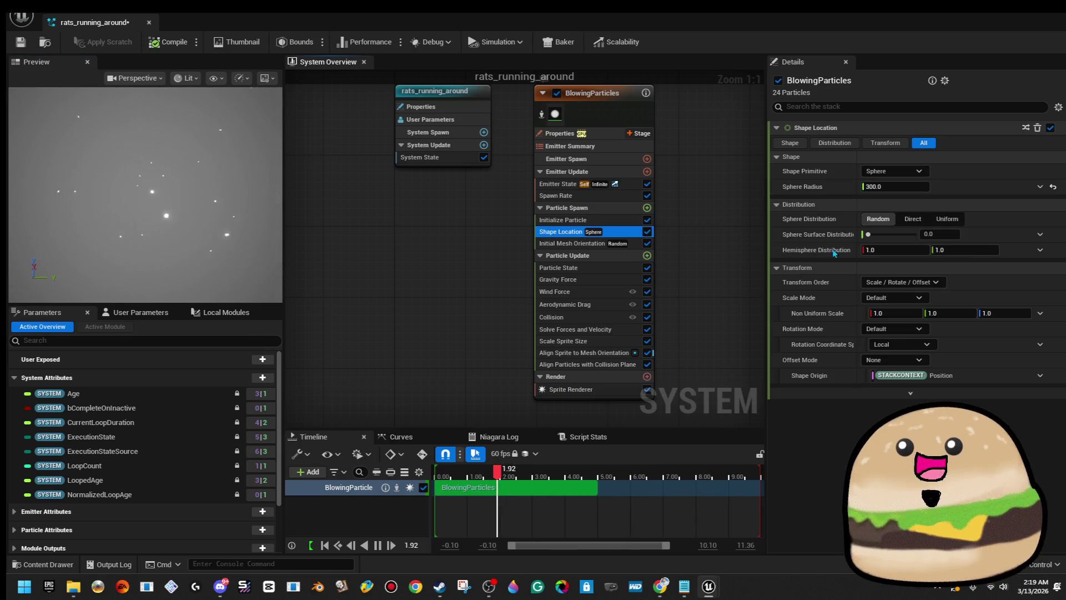
Step: Switch the Shape Location primitive from Sphere to Ring / Disc
click(924, 172)
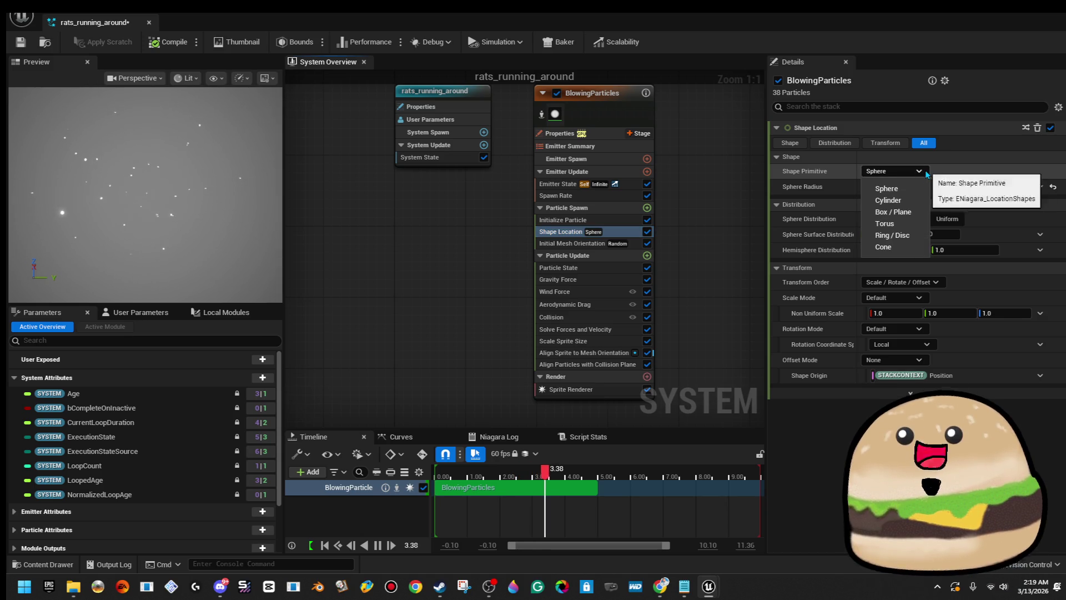
click(924, 238)
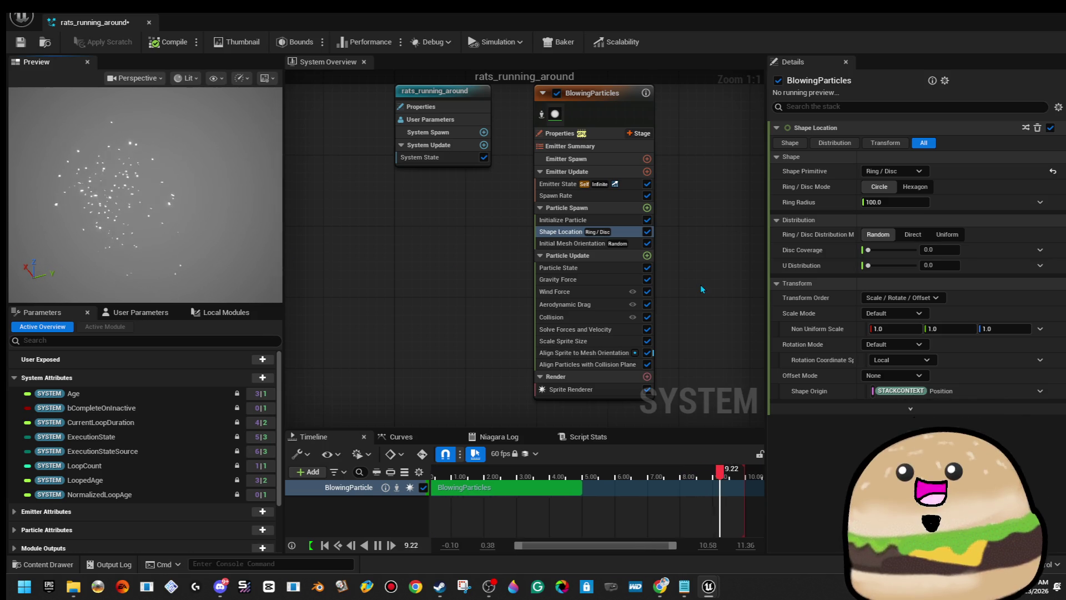
click(599, 253)
click(597, 248)
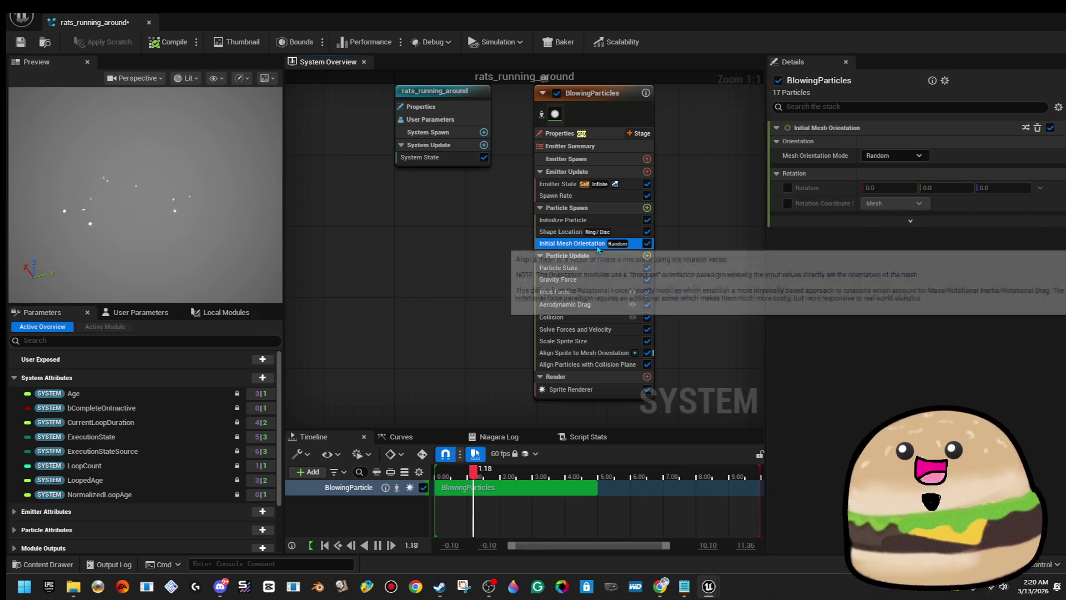
Step: Delete the Initial Mesh Orientation and Scale Sprite Size modules from Particle Update
key(Delete)
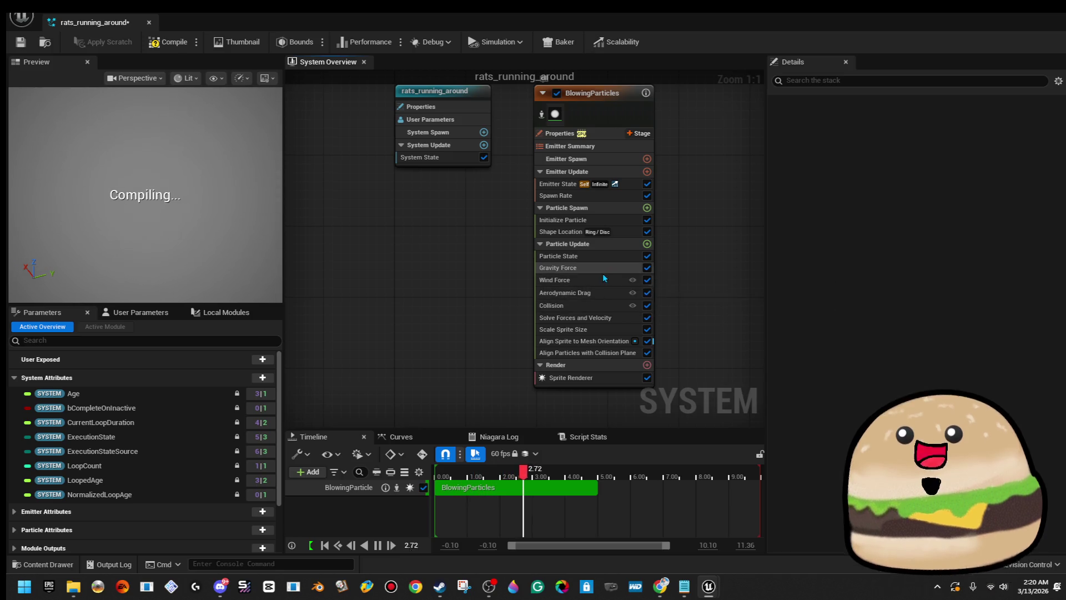
click(593, 293)
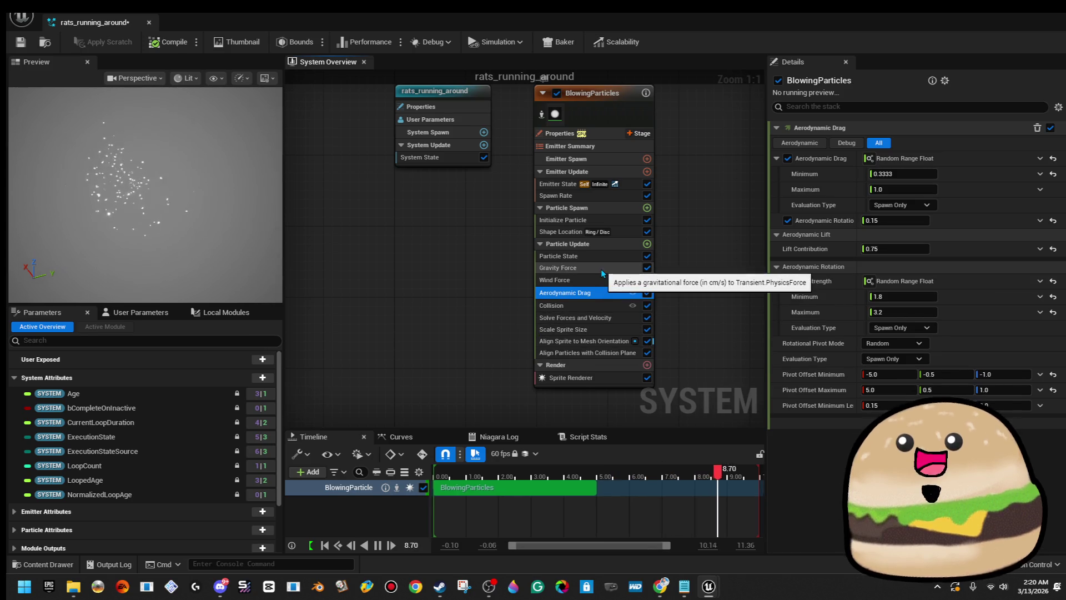
click(608, 269)
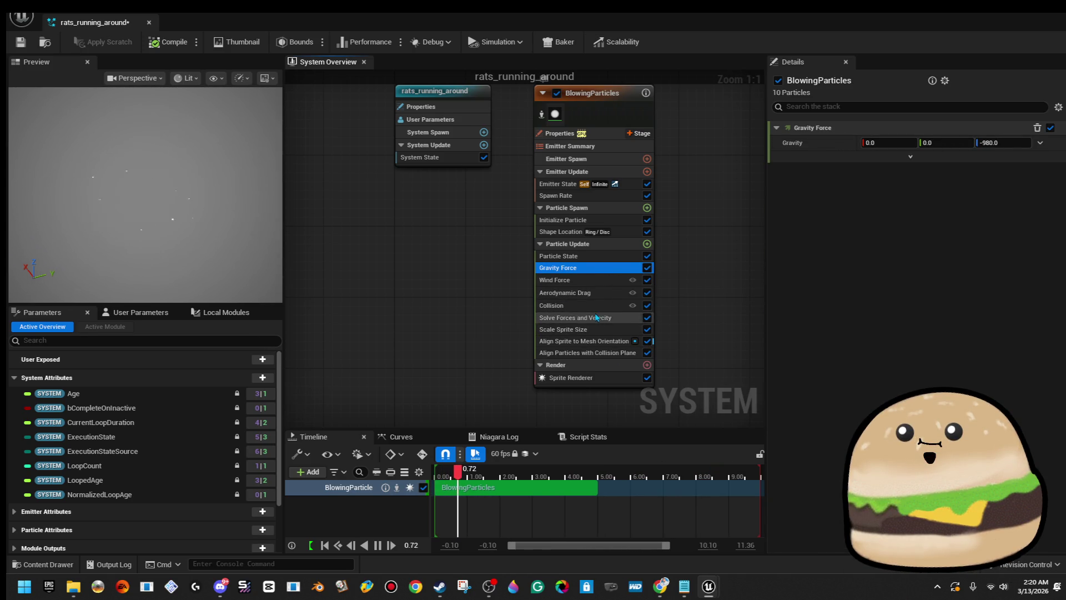
scroll(611, 277, down, 5)
scroll(616, 344, up, 3)
scroll(557, 333, up, 2)
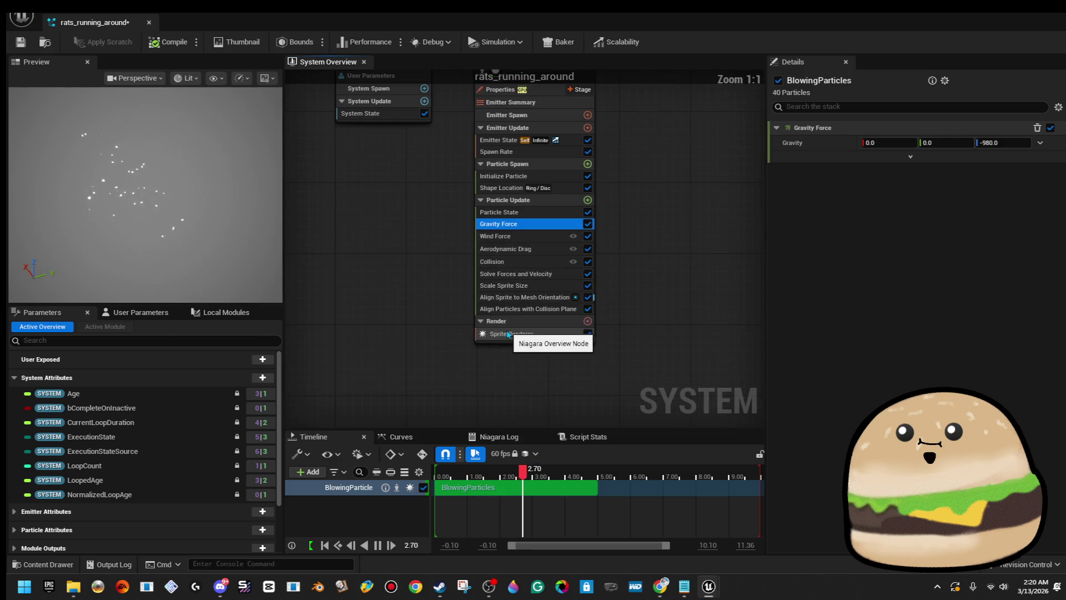
click(543, 310)
key(Up)
key(Up)
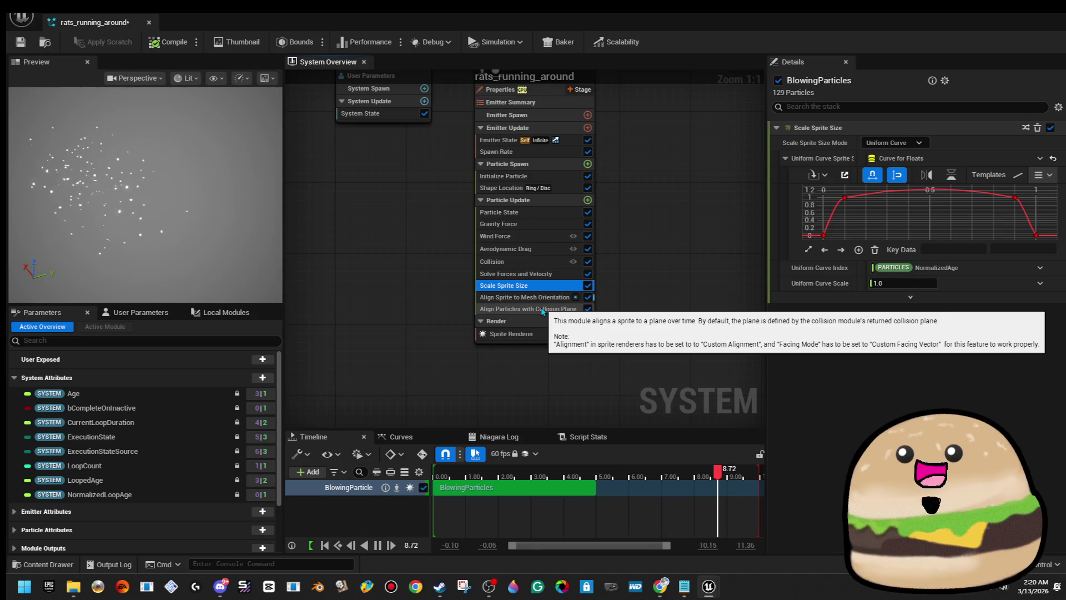
key(Delete)
Step: Delete Solve Forces and Velocity, Collision, both alignment modules, Aerodynamic Drag, Wind and Gravity
click(536, 274)
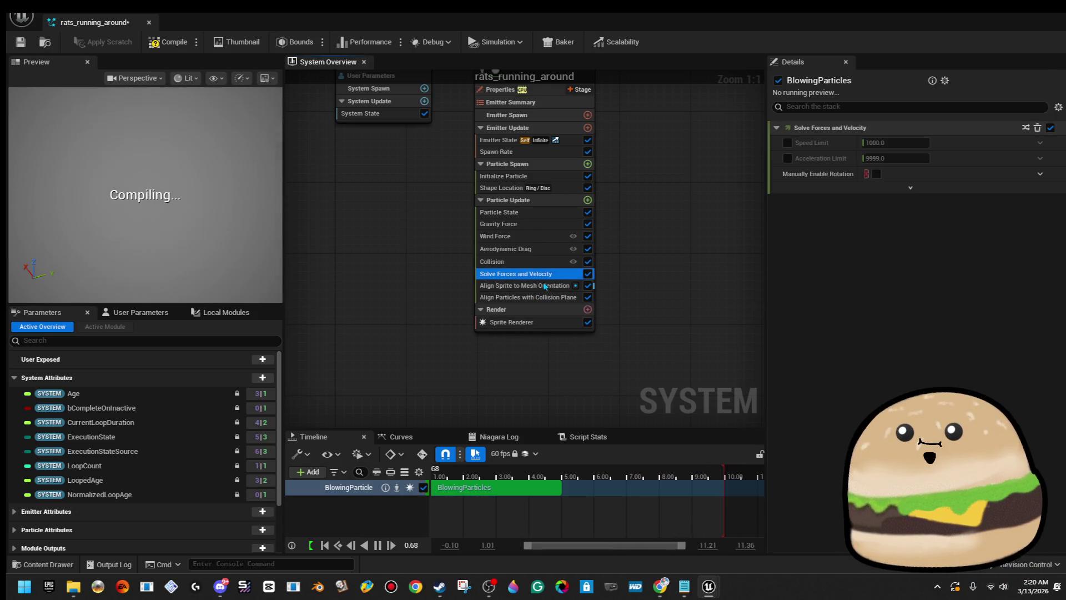
key(Delete)
key(Delete)
click(547, 262)
key(Delete)
click(547, 262)
key(Delete)
click(552, 249)
key(Delete)
click(552, 240)
key(Delete)
click(551, 224)
key(Delete)
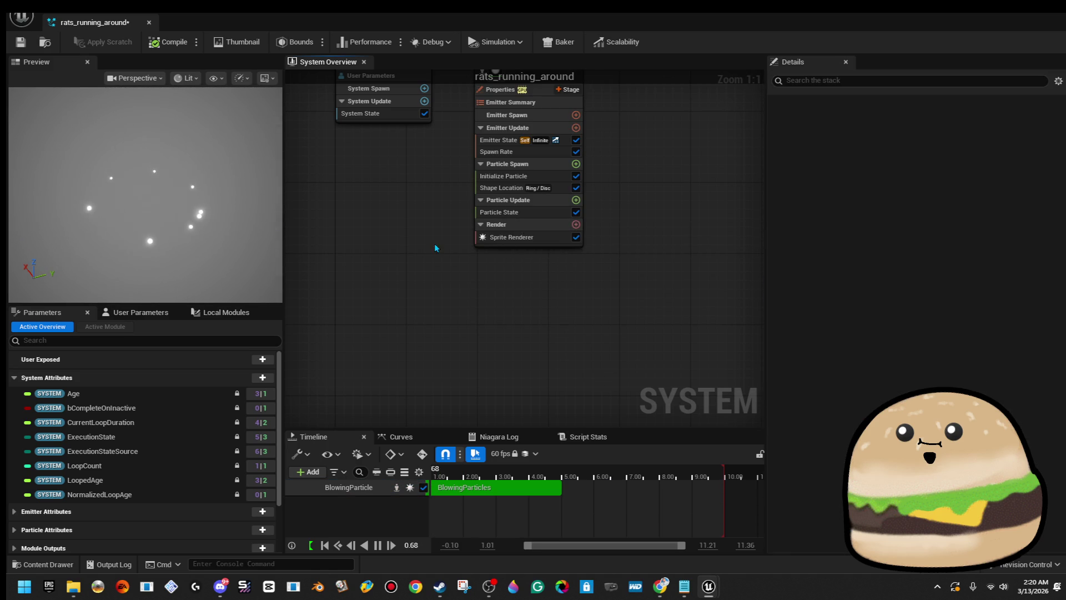
Step: Add Curl Noise Force to Particle Update with Noise Frequency about 828.65 and Noise Strength about 50.6
click(549, 212)
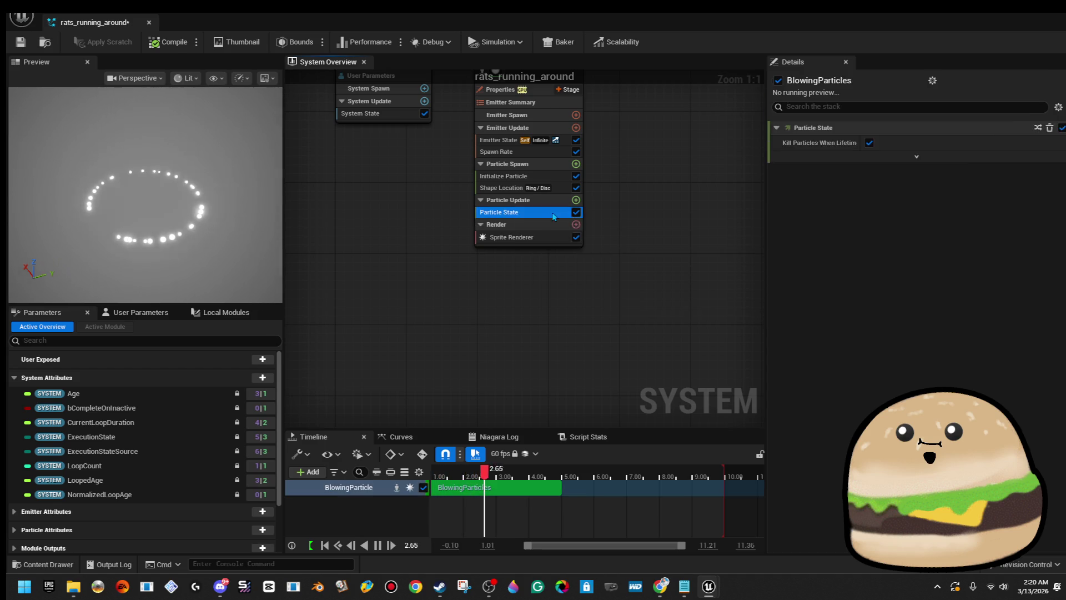
click(576, 200)
text(ro)
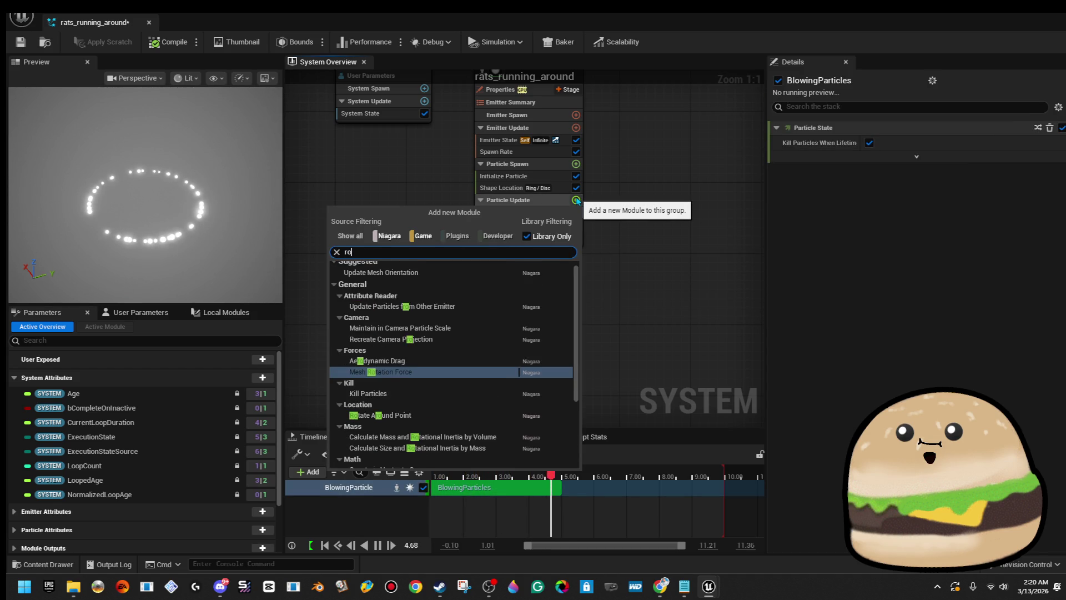
key(BackSpace)
key(BackSpace)
text(curl)
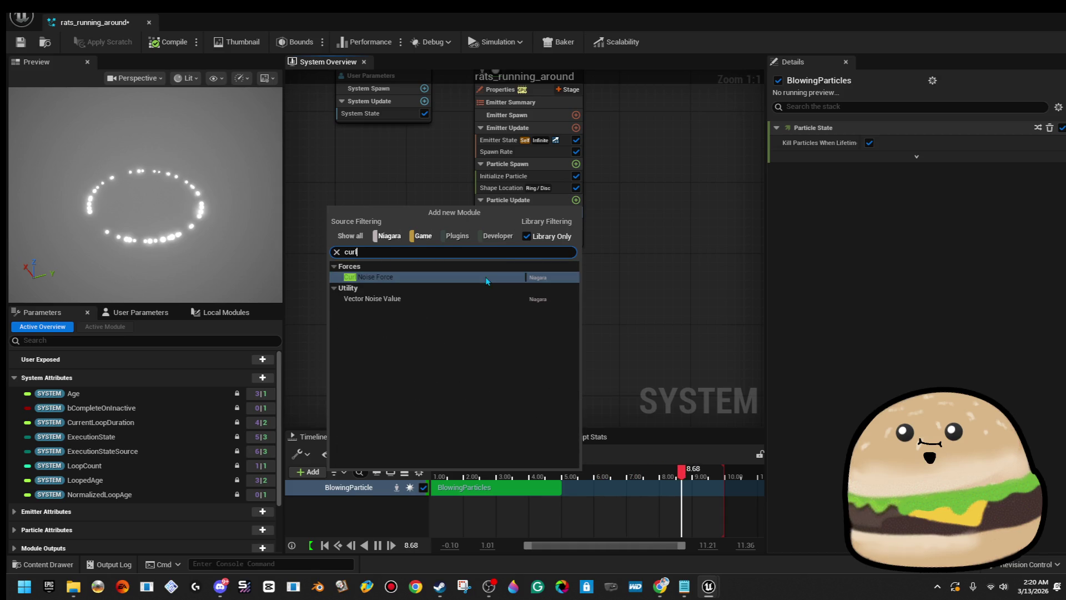
click(406, 281)
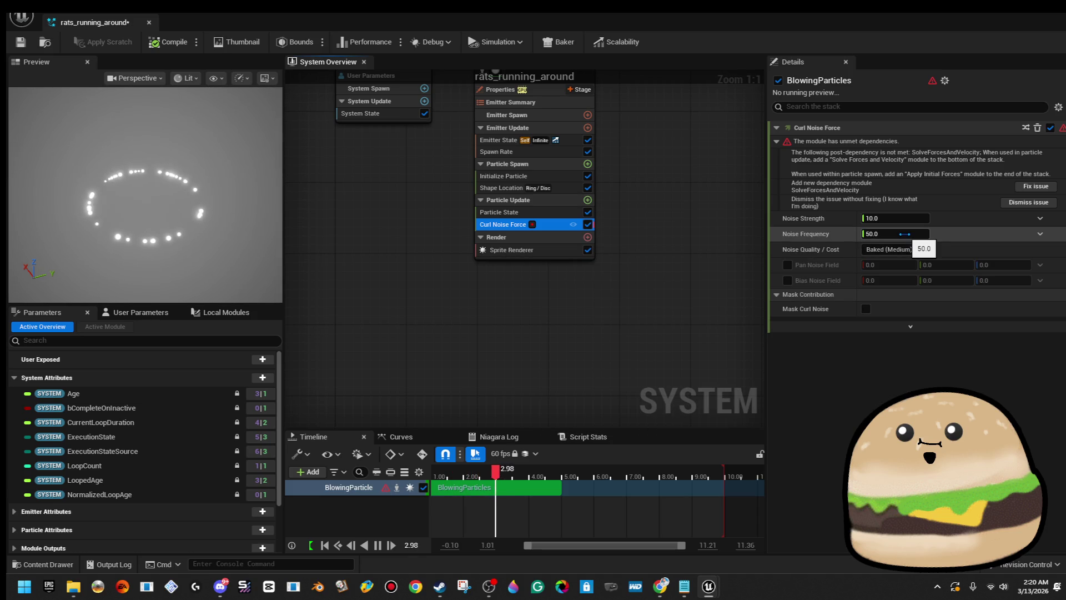
drag(905, 234, 911, 234)
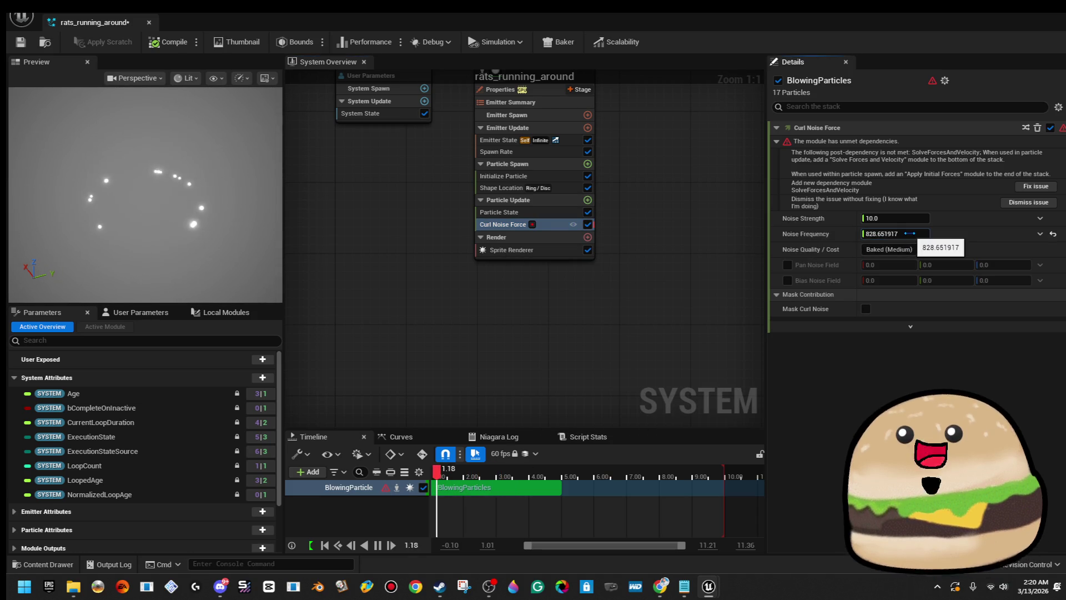
drag(908, 221, 916, 221)
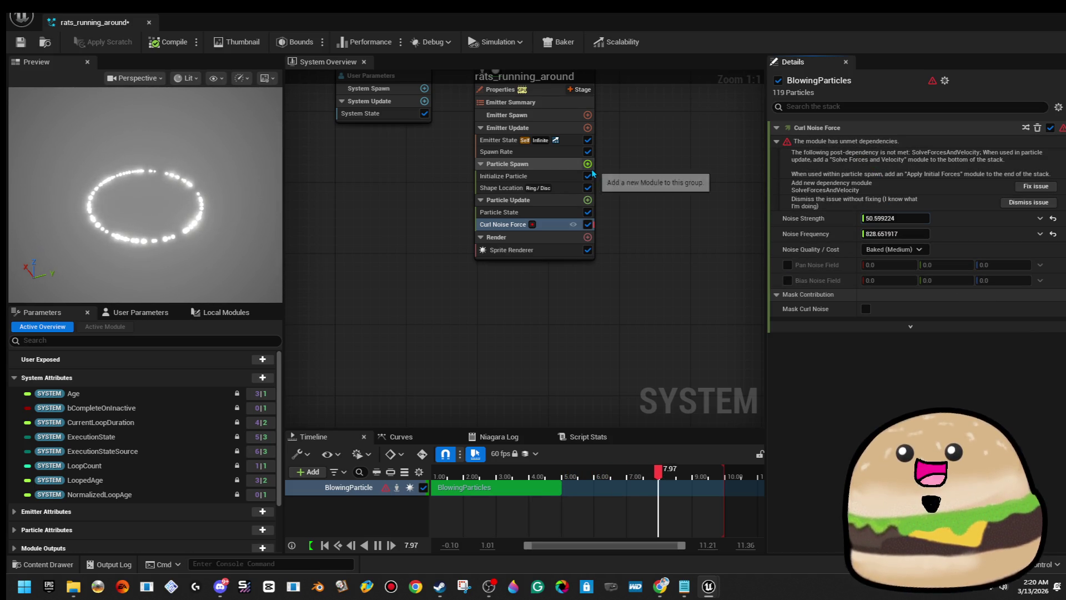
click(587, 200)
Step: Add Solve Forces and Velocity with Speed Limit 100000 and Acceleration Limit 1.0 enabled
text(sol)
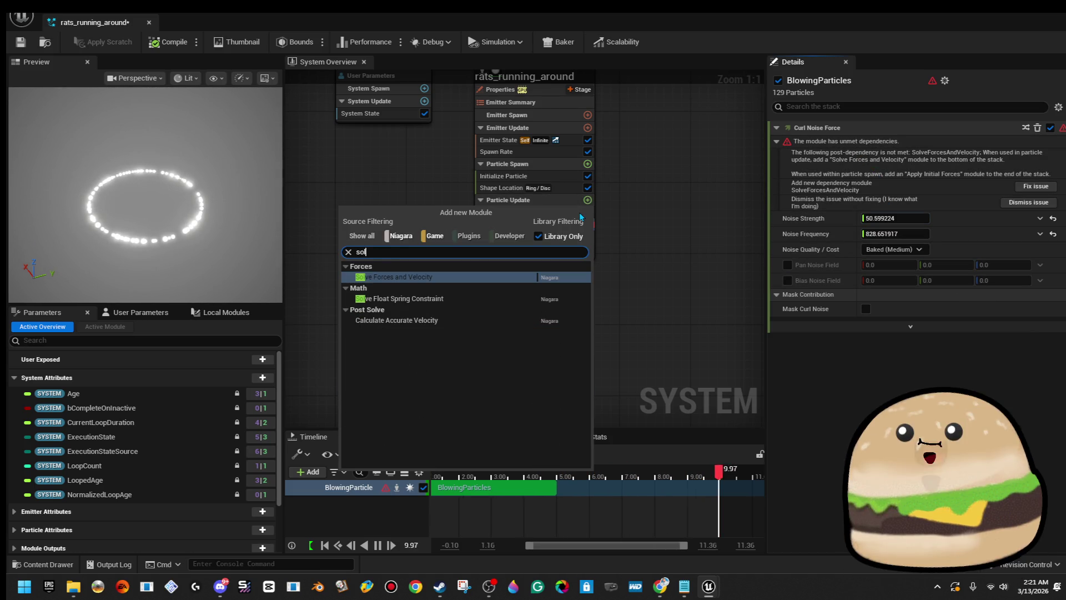
text(ve f)
key(Return)
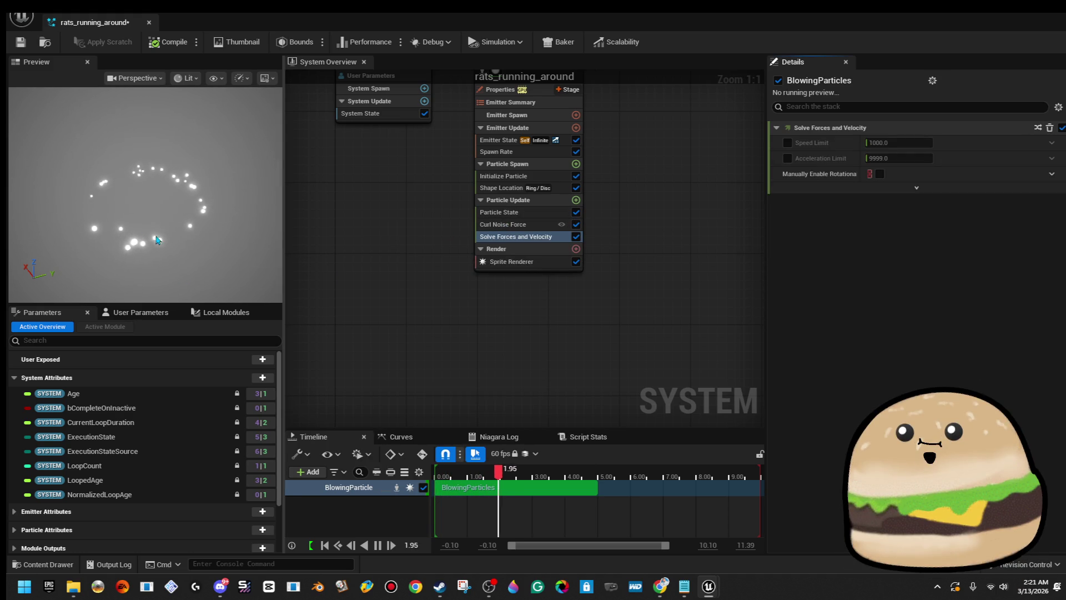
drag(174, 267, 138, 259)
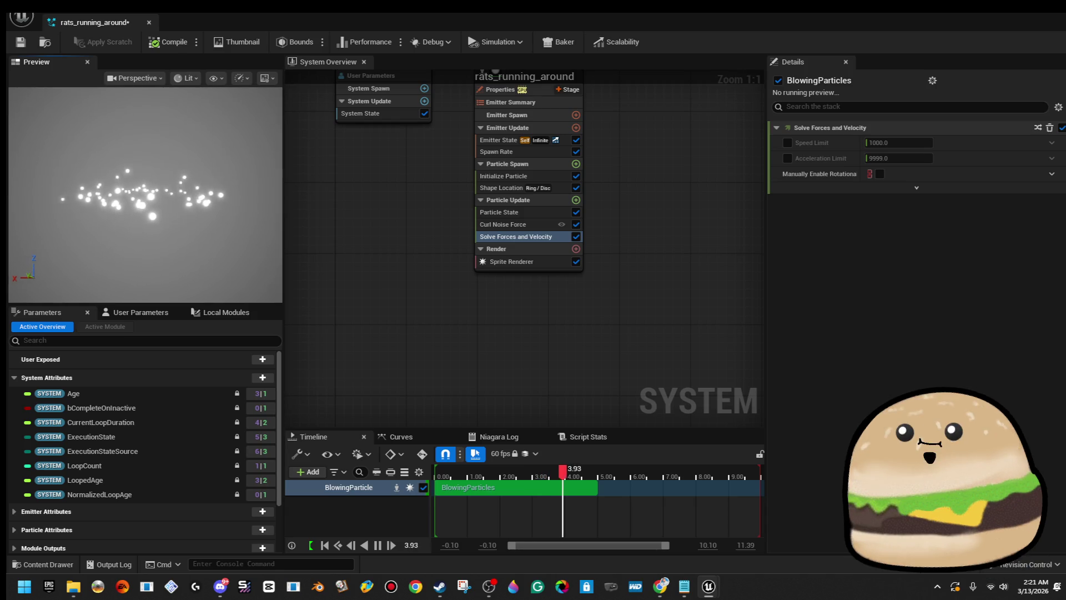
click(787, 143)
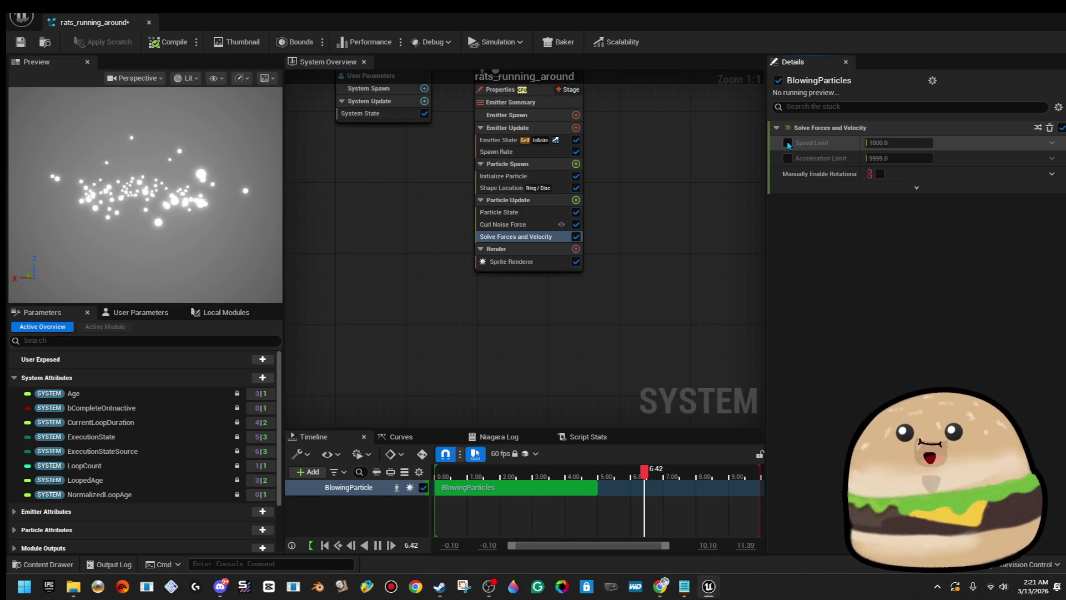
click(885, 142)
text(10000)
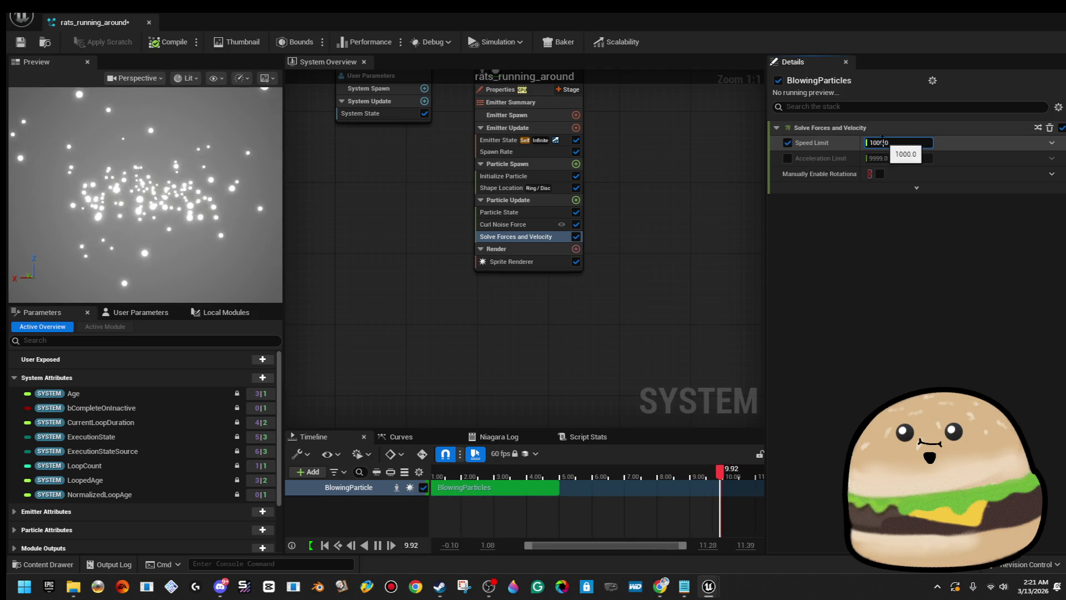
key(Return)
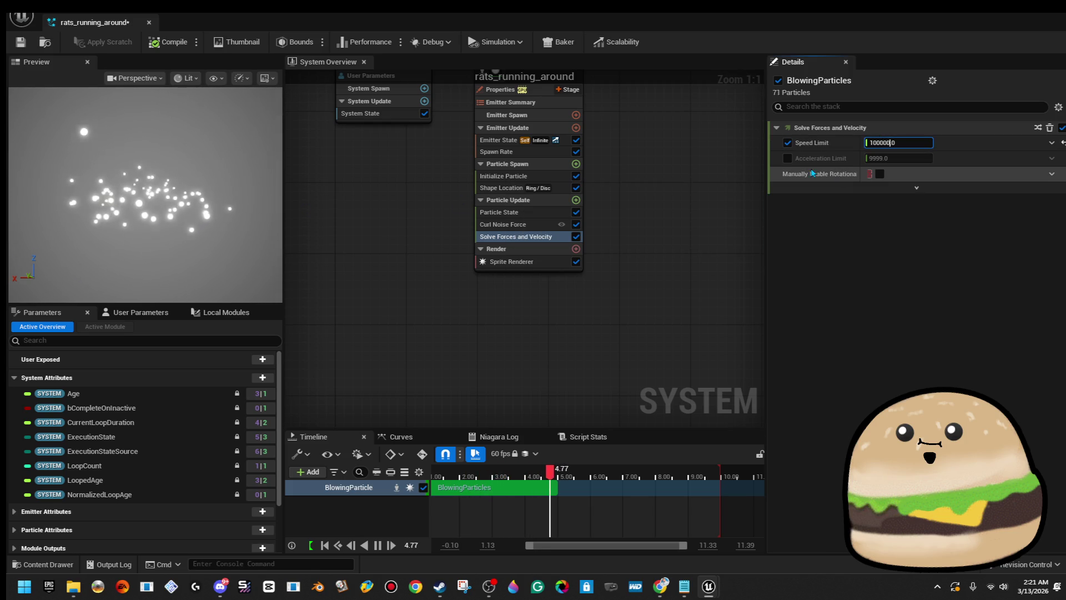
click(787, 158)
text(1)
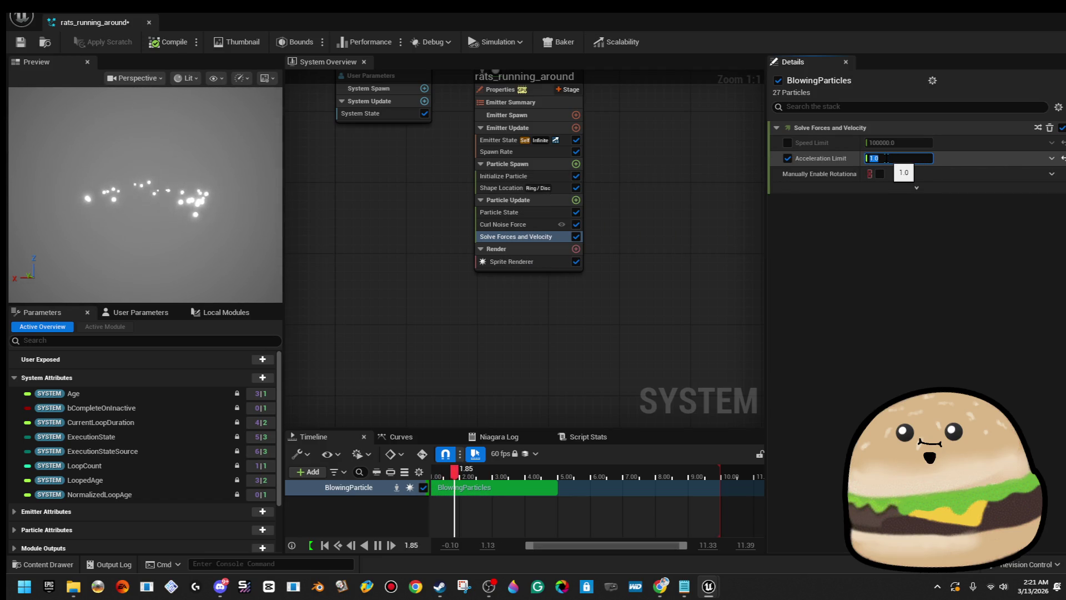
click(553, 224)
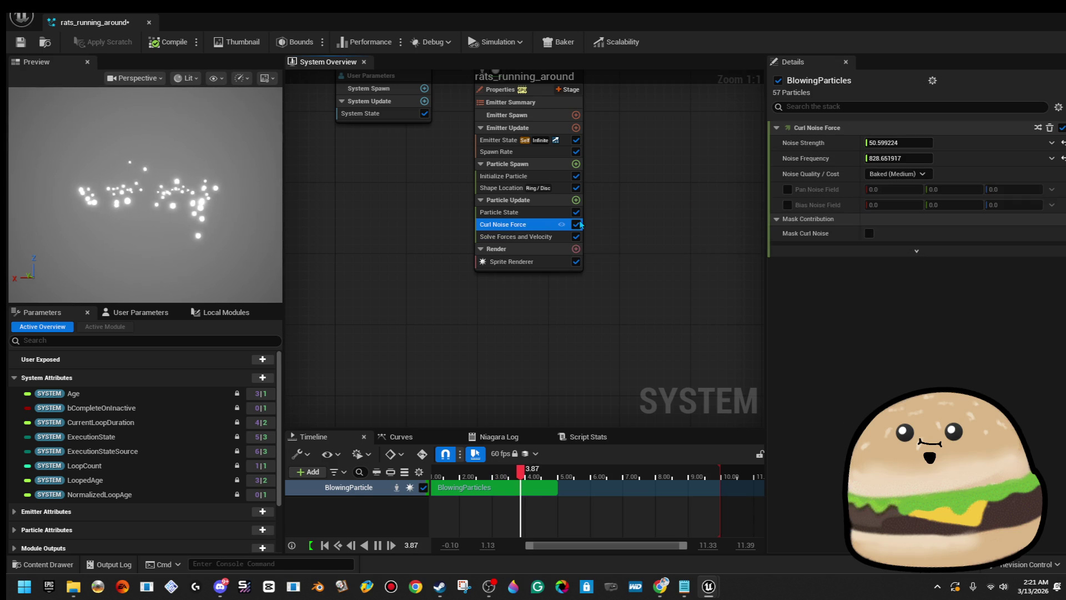
Step: Retune Curl Noise Force to strength 37.38168 and frequency 2647.528809
drag(894, 142, 920, 144)
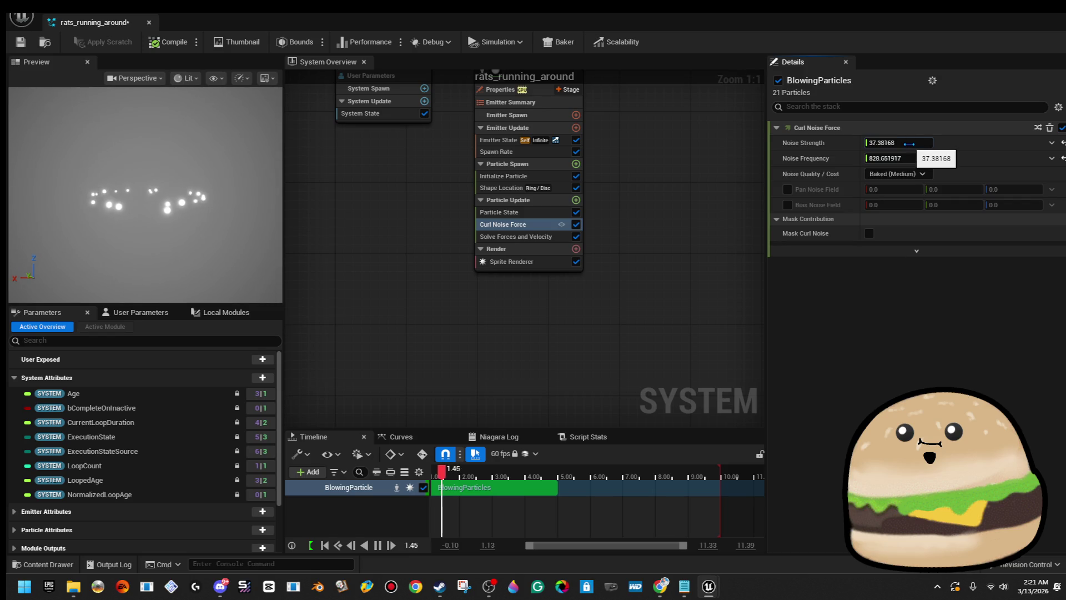
drag(894, 159, 916, 158)
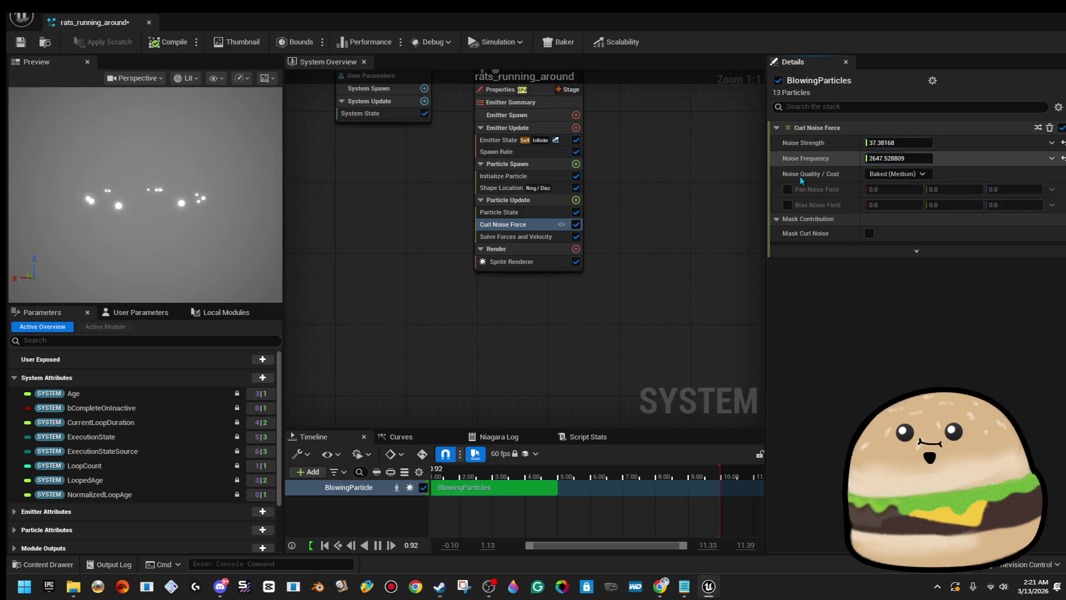
click(576, 200)
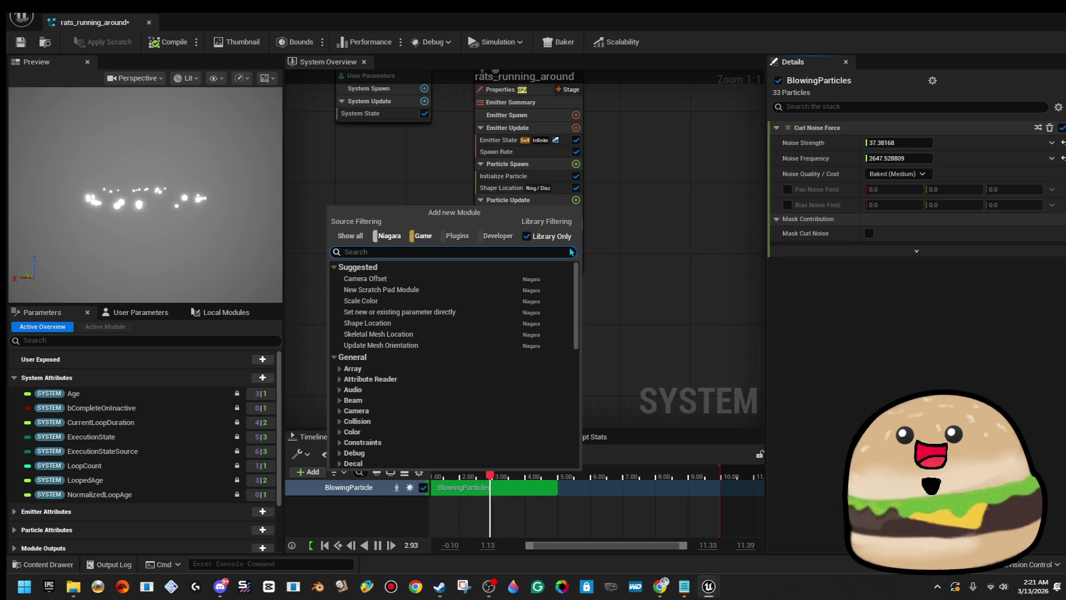
Step: Add a Mesh Rotation Force with rotation 0.927857, 1.350219, 3.097636
scroll(435, 394, down, 2)
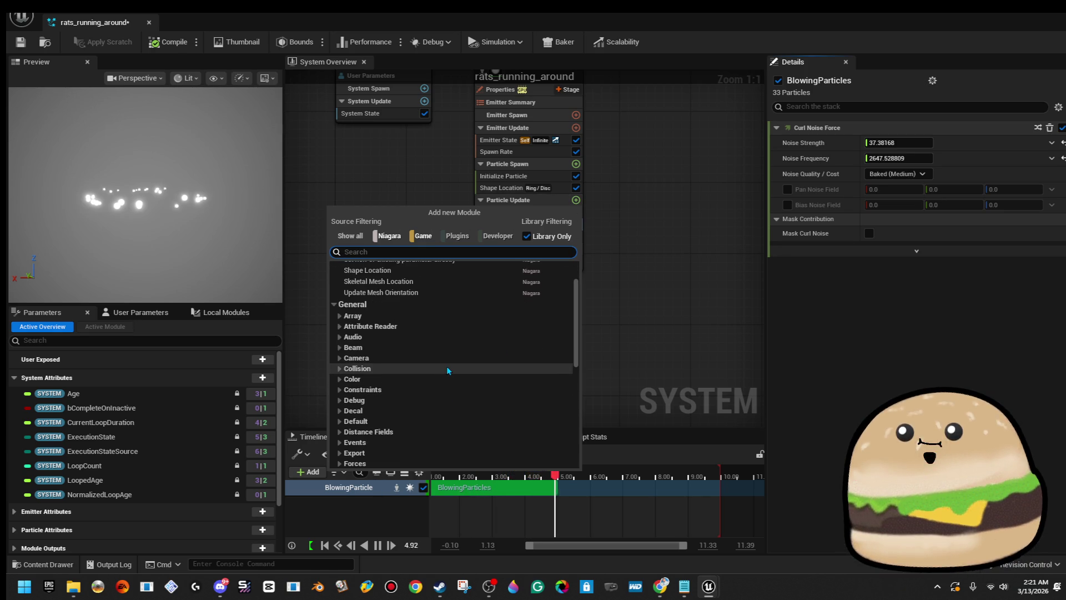
text(rotate)
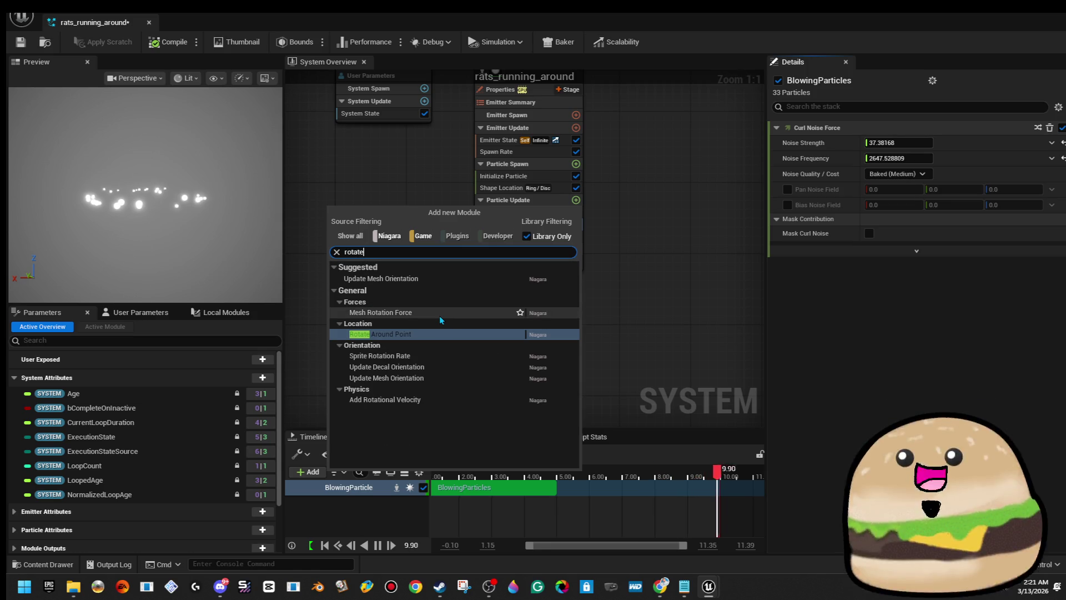
click(439, 313)
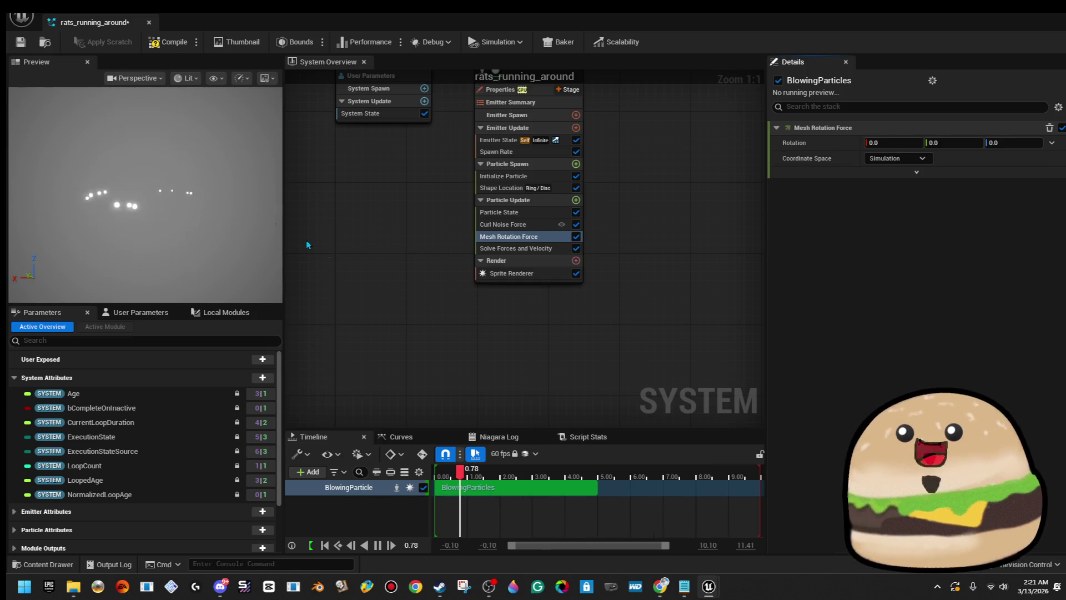
drag(144, 183, 146, 203)
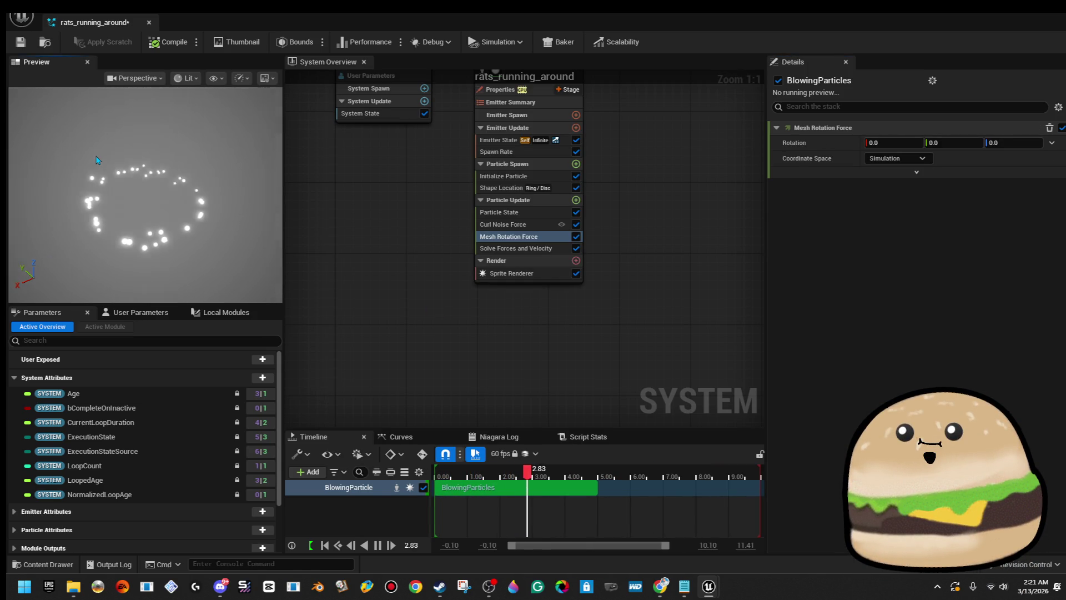
drag(1014, 143, 1041, 143)
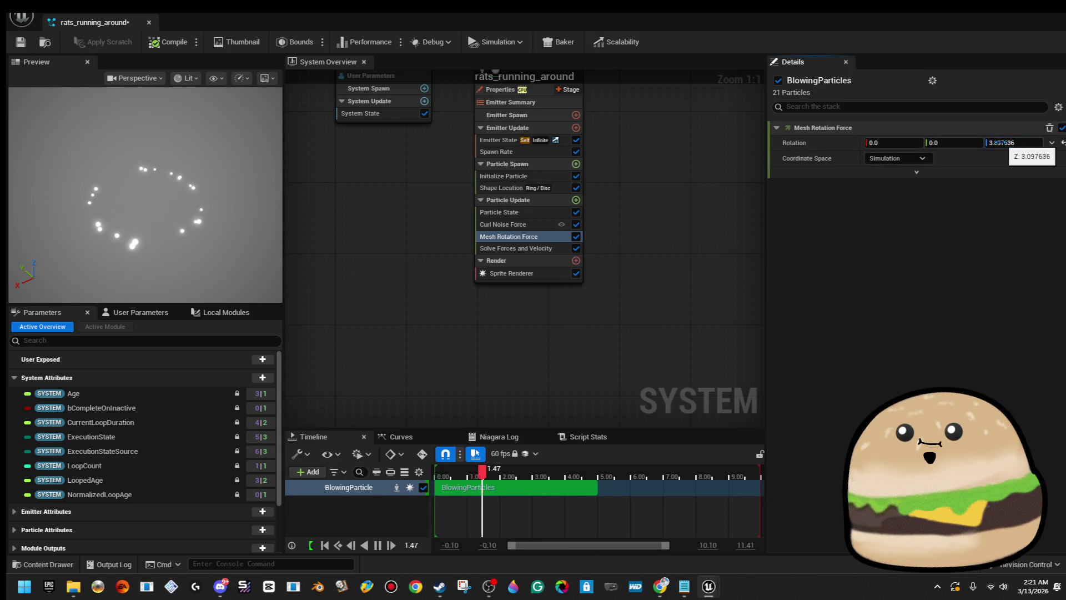
drag(964, 143, 961, 145)
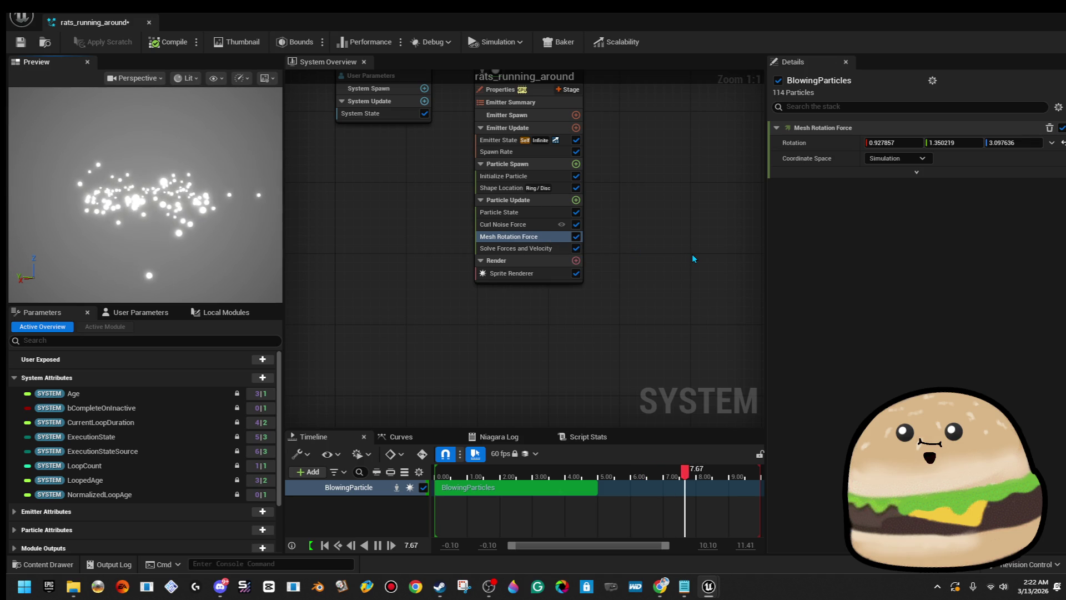
mouse_move(664, 161)
mouse_down()
mouse_move(690, 323)
mouse_move(722, 269)
mouse_up()
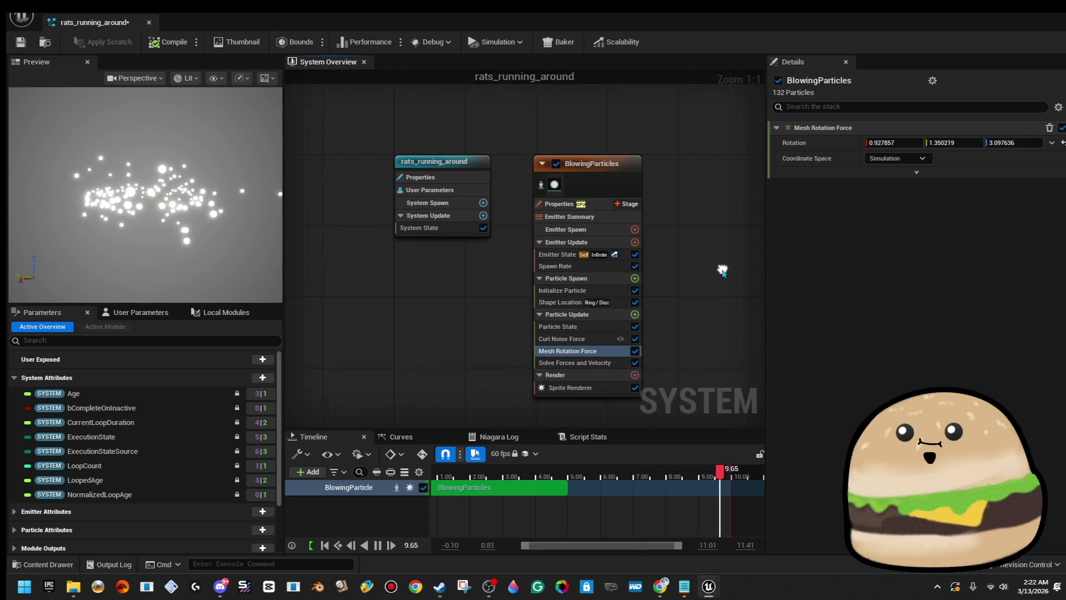
Step: Add a Rotate Around Point module to the end of Particle Update
click(564, 205)
scroll(873, 361, down, 4)
scroll(873, 360, down, 10)
scroll(1013, 428, down, 3)
scroll(1014, 414, down, 9)
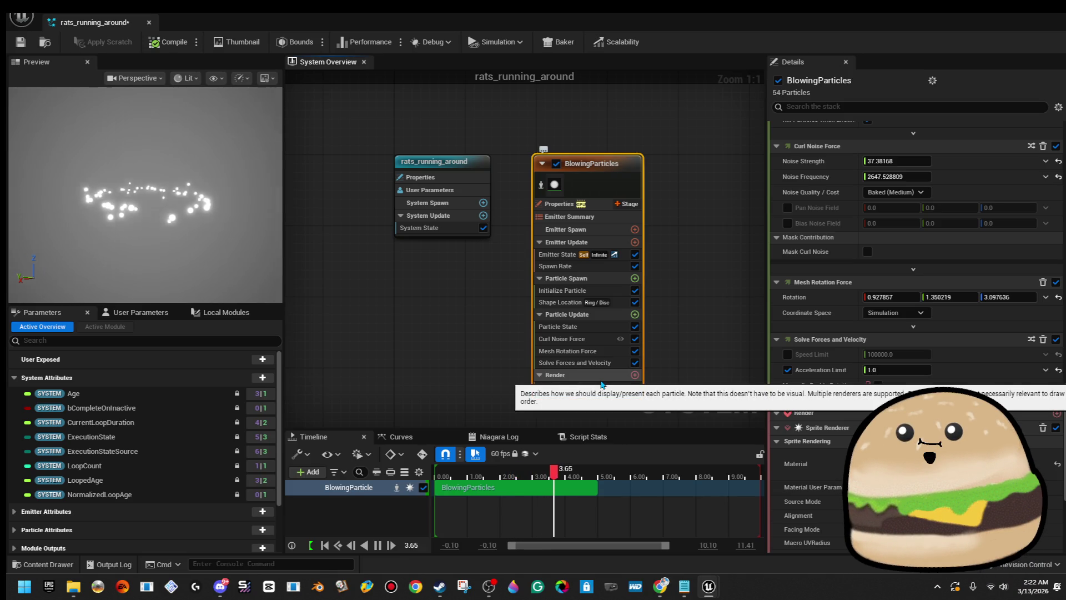
click(634, 314)
text(s)
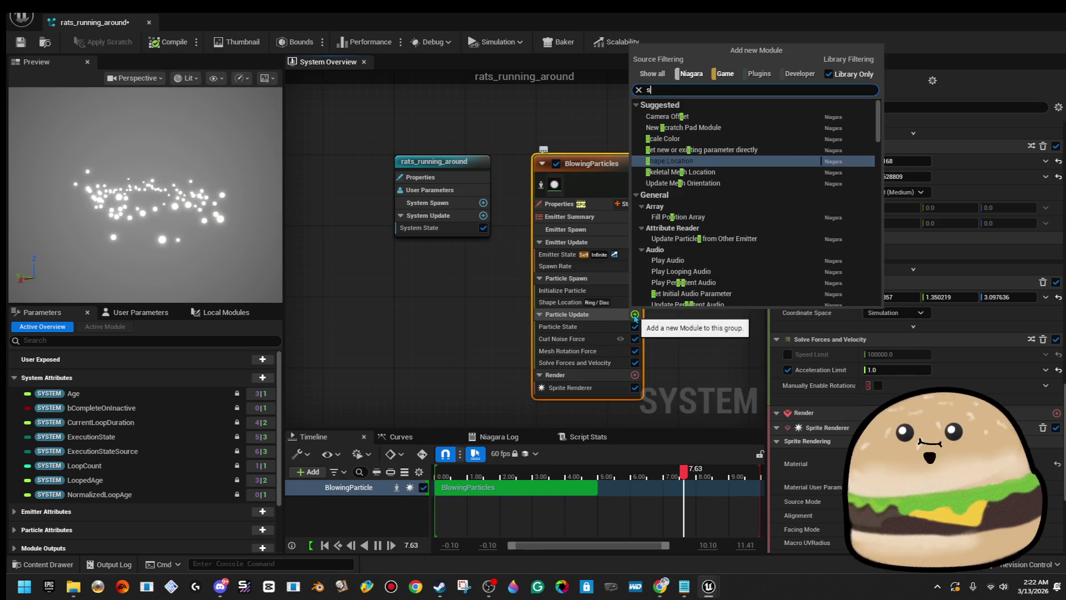
key(BackSpace)
text(rotate)
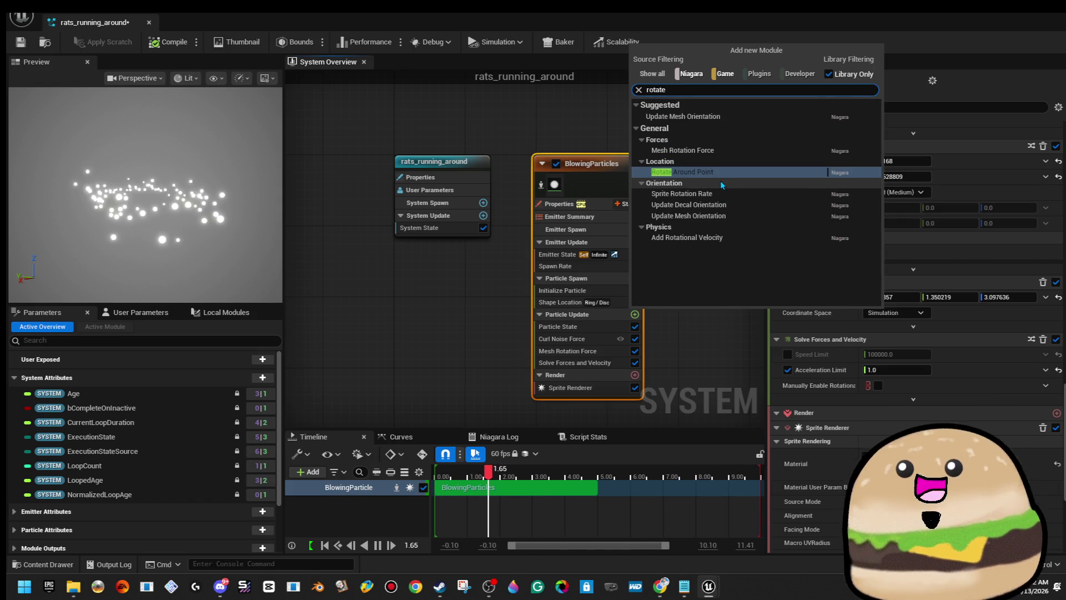
click(719, 173)
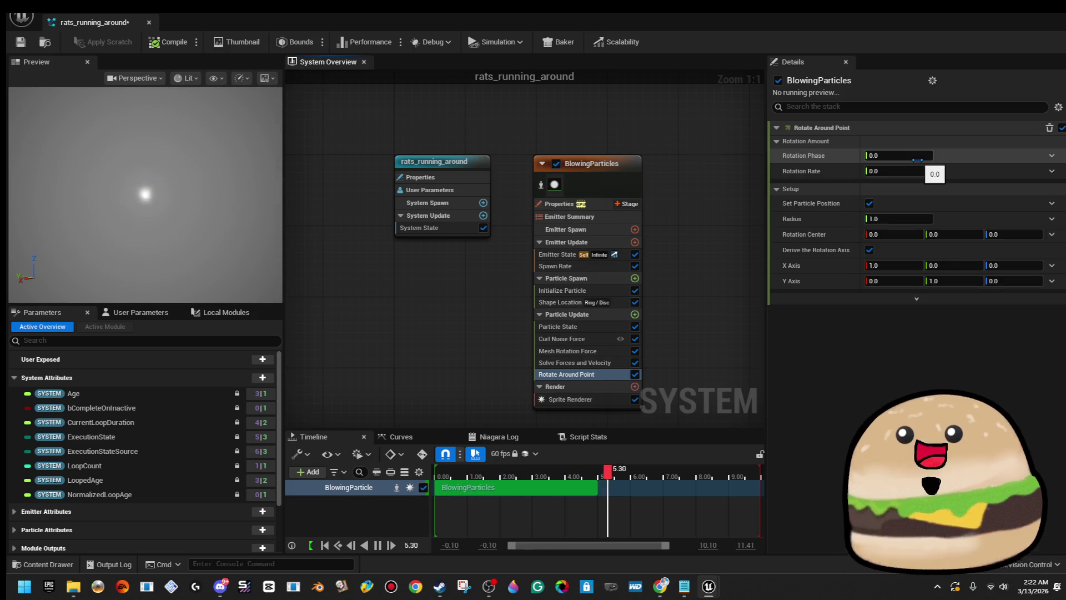
Step: Set Rotation Phase to 1.80426, reset Rotation Center, and stretch X Axis to 73.93 and Y Axis to 47.17
drag(917, 160, 942, 165)
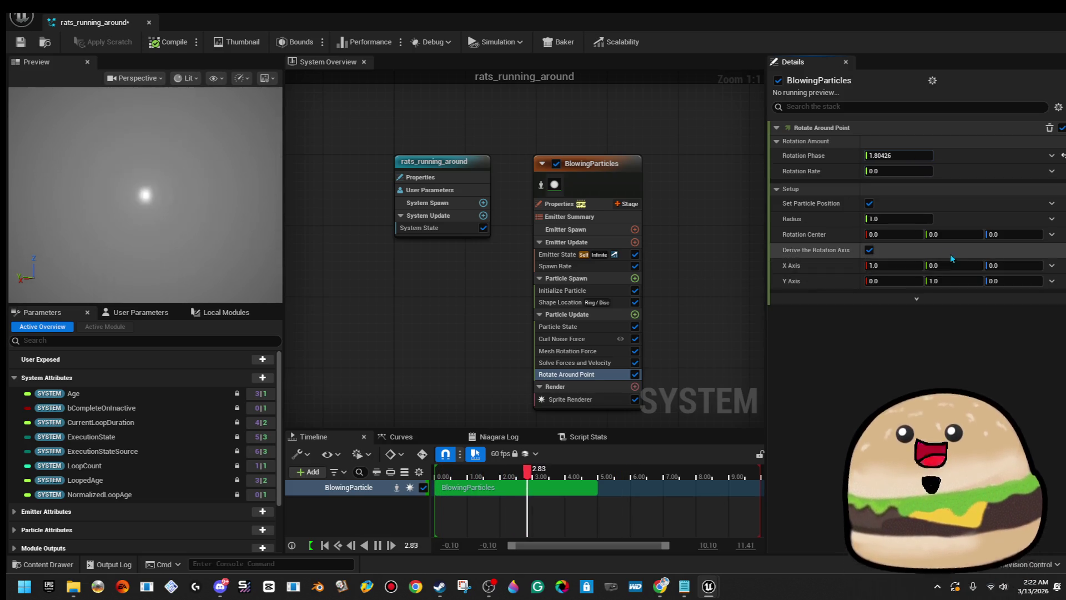
drag(897, 233, 920, 235)
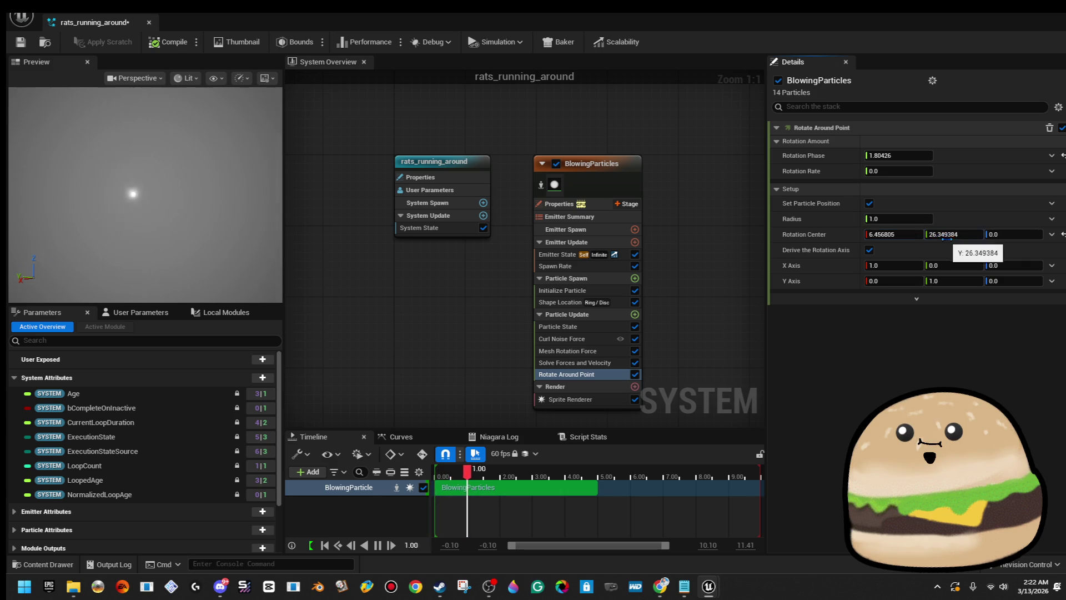
click(1062, 234)
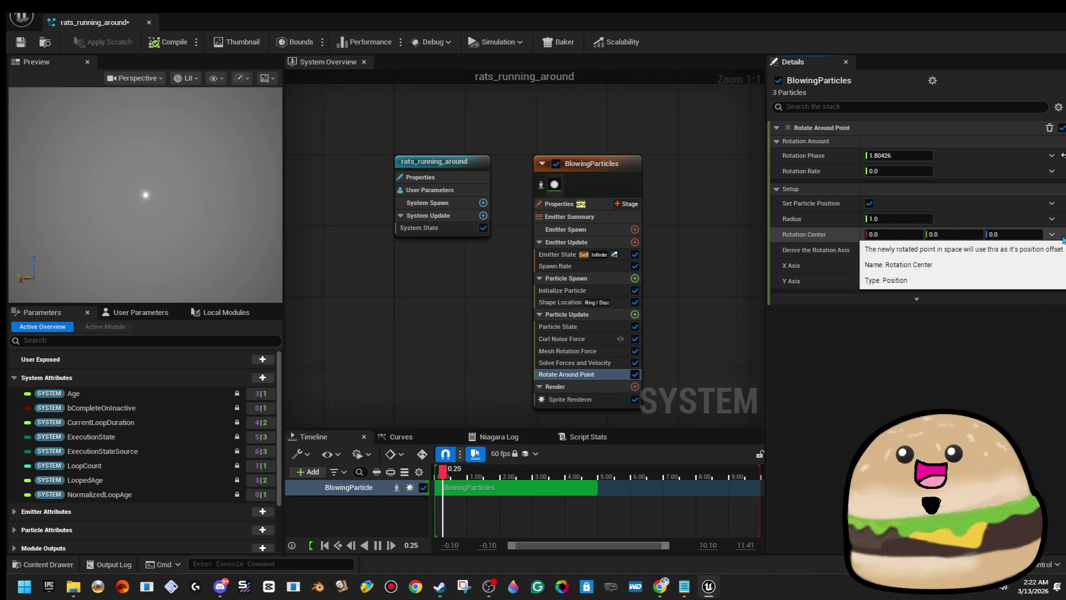
mouse_move(888, 265)
mouse_down()
mouse_move(910, 265)
mouse_move(896, 276)
mouse_up()
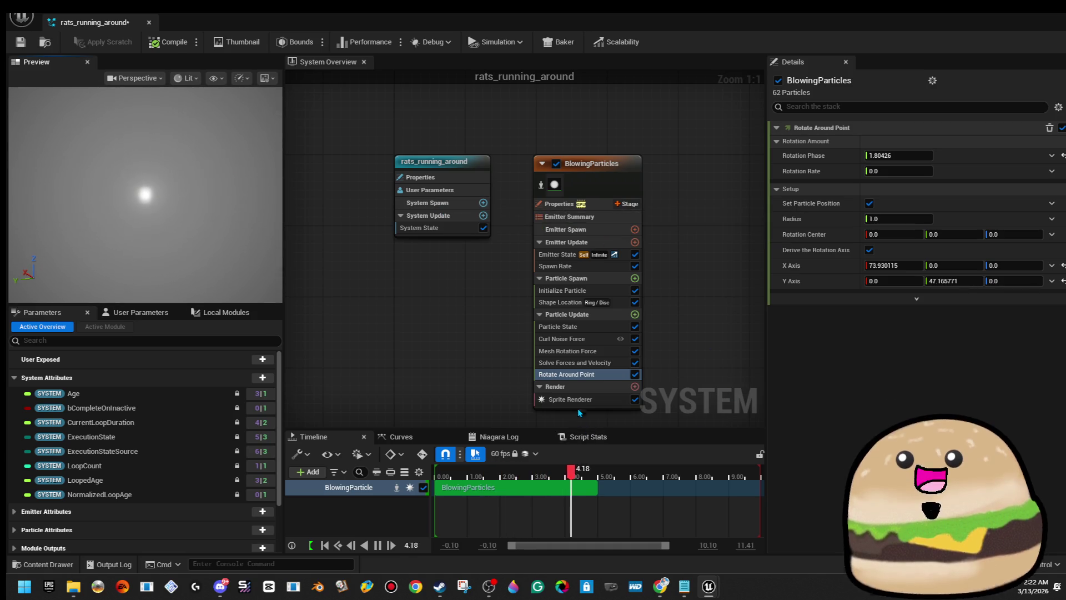
click(625, 399)
click(635, 386)
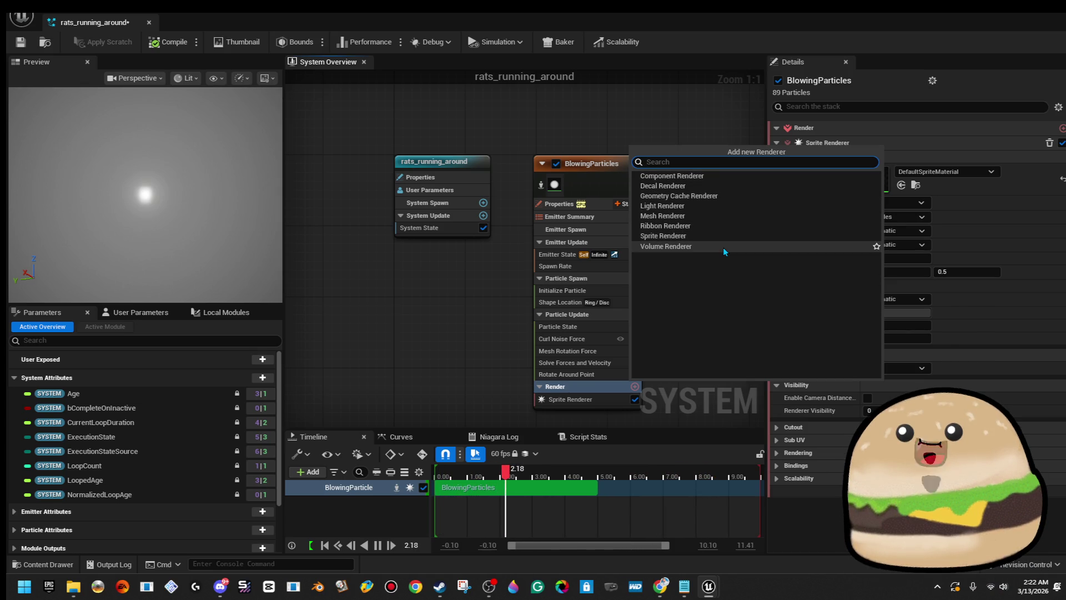
Step: Add a Mesh Renderer and expand its Meshes list to show the S_Gnomon entry
click(723, 216)
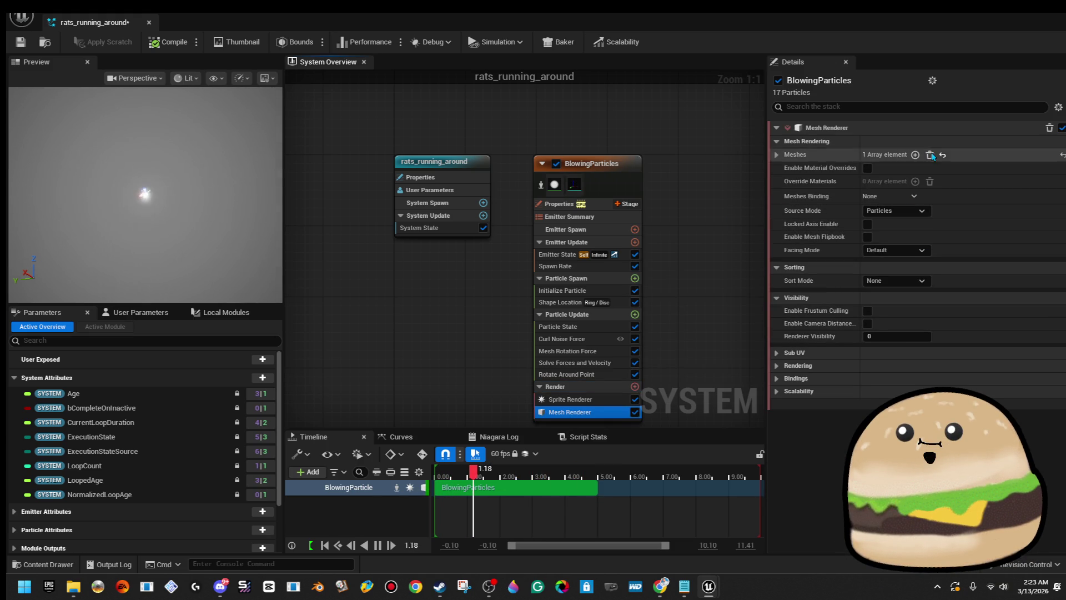
click(805, 155)
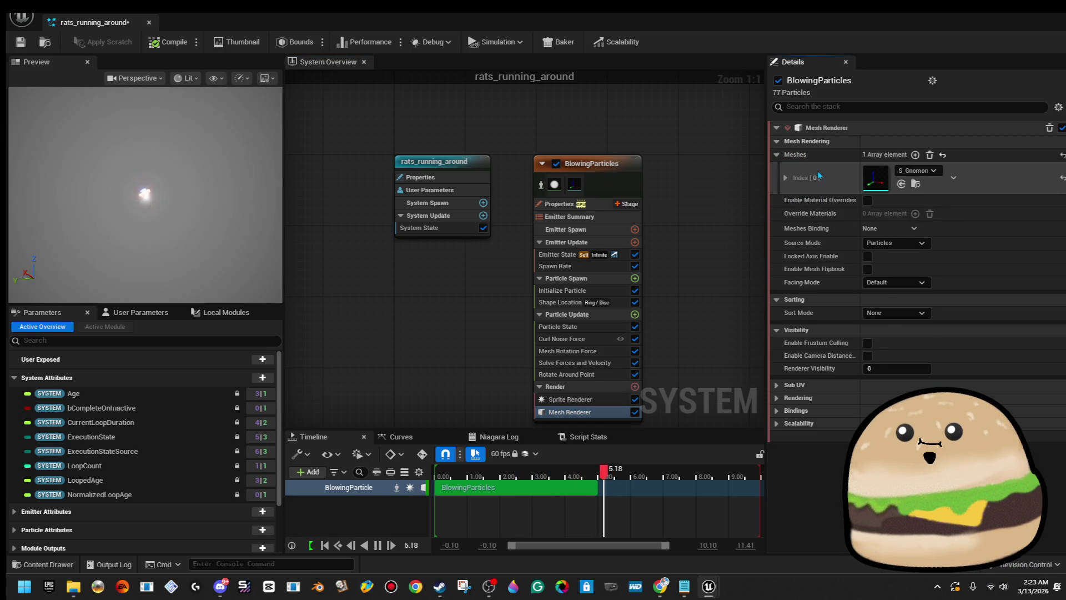
click(786, 177)
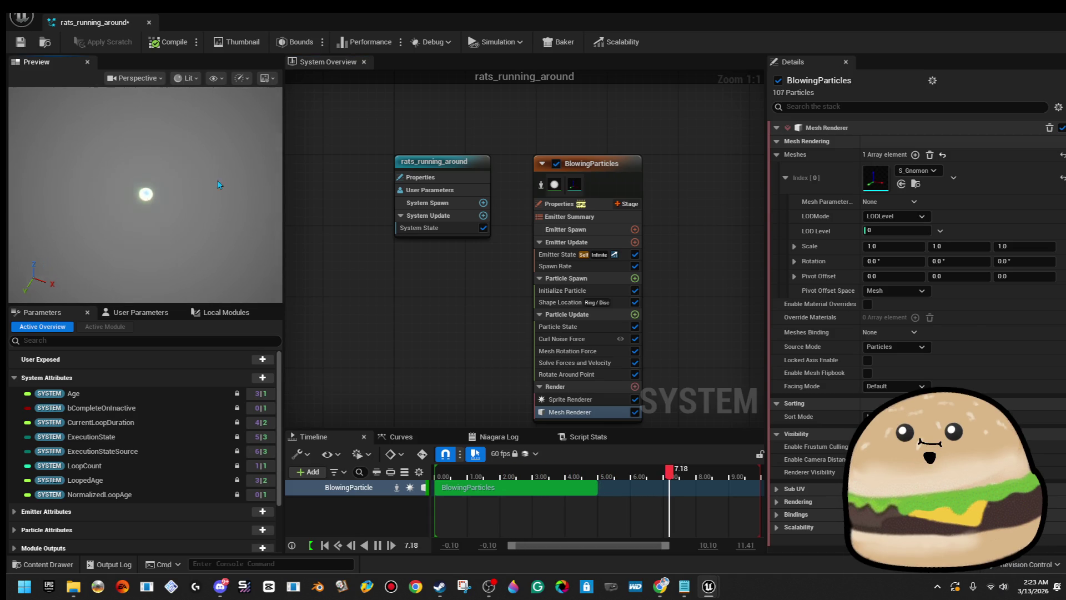
click(601, 340)
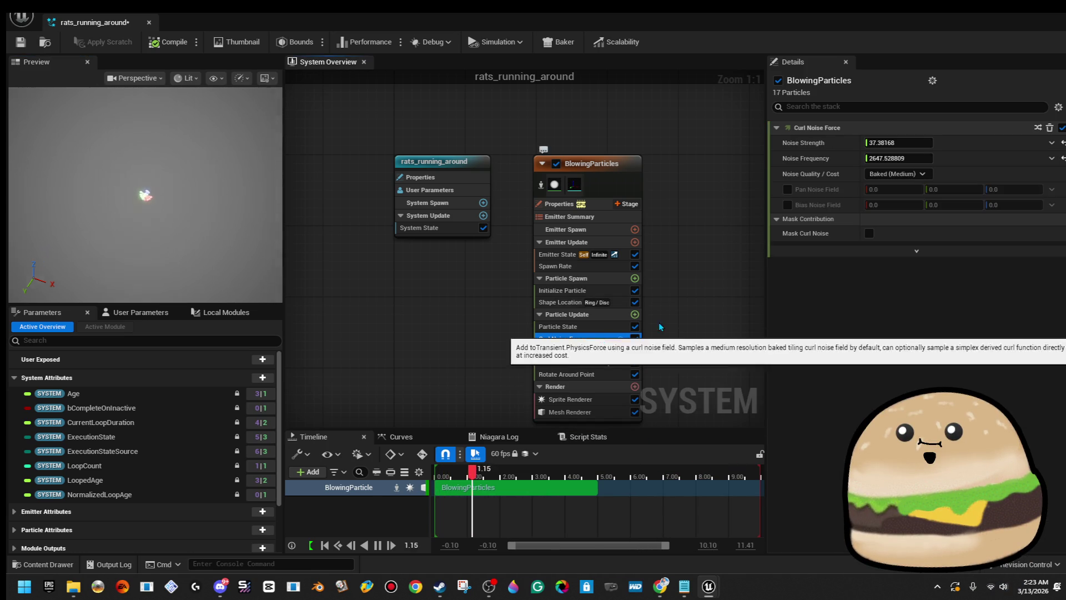
Step: Set Spawn Rate to 45.21315, Lifetime Max to 97.614311, and sprite sizes 7.106193–387.980225
click(904, 173)
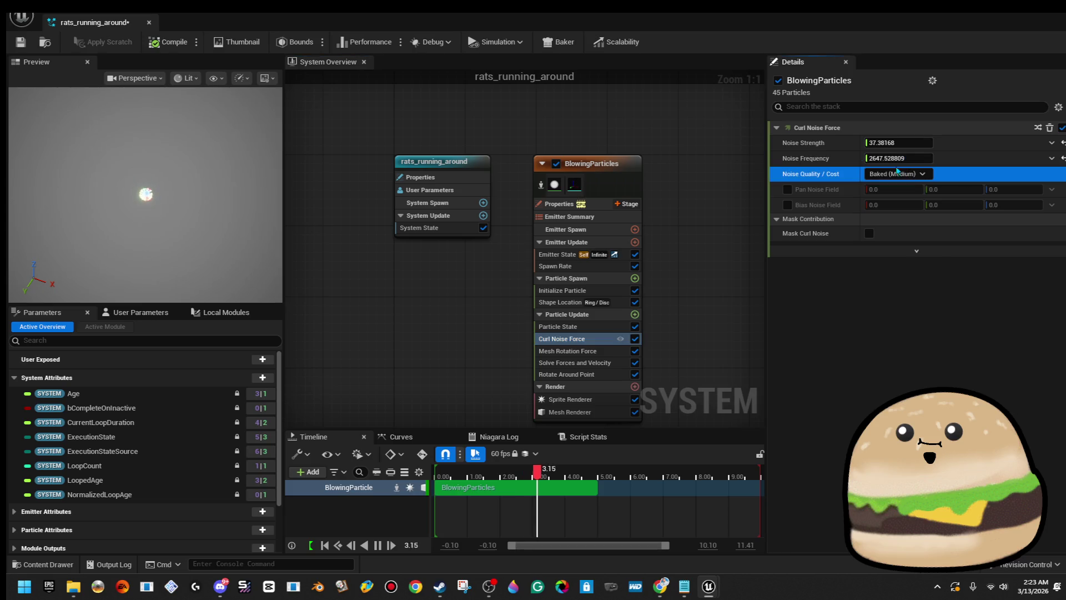
click(602, 266)
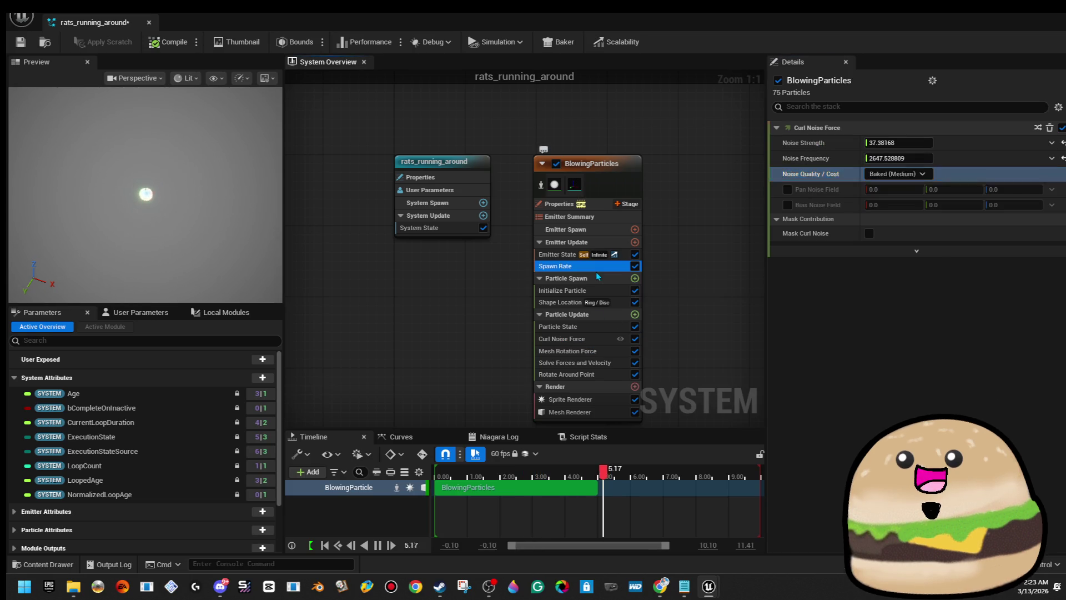
drag(911, 139, 913, 139)
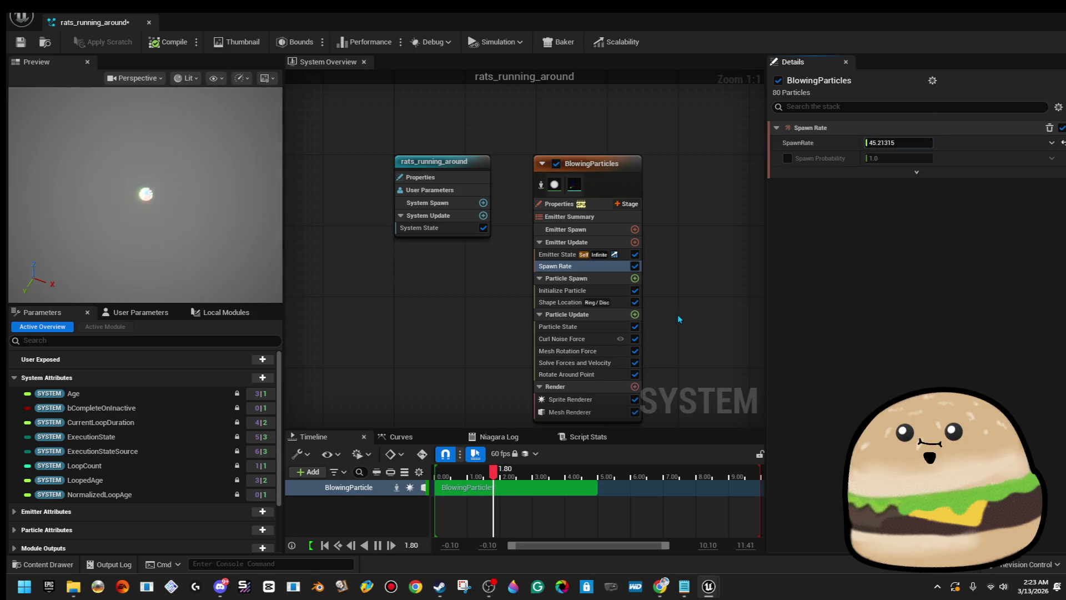
click(562, 290)
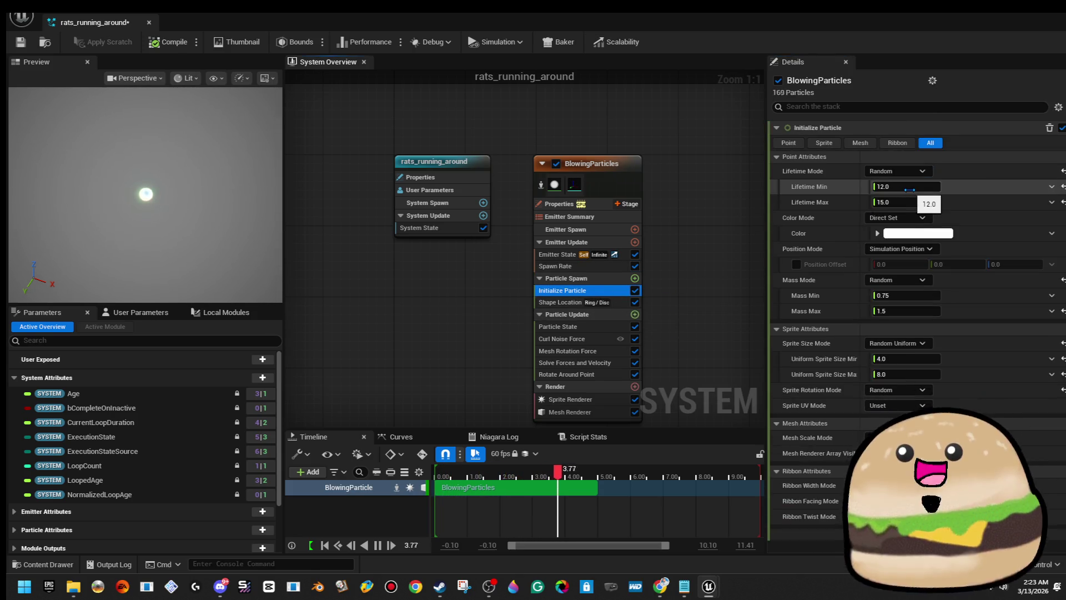
drag(905, 202, 916, 203)
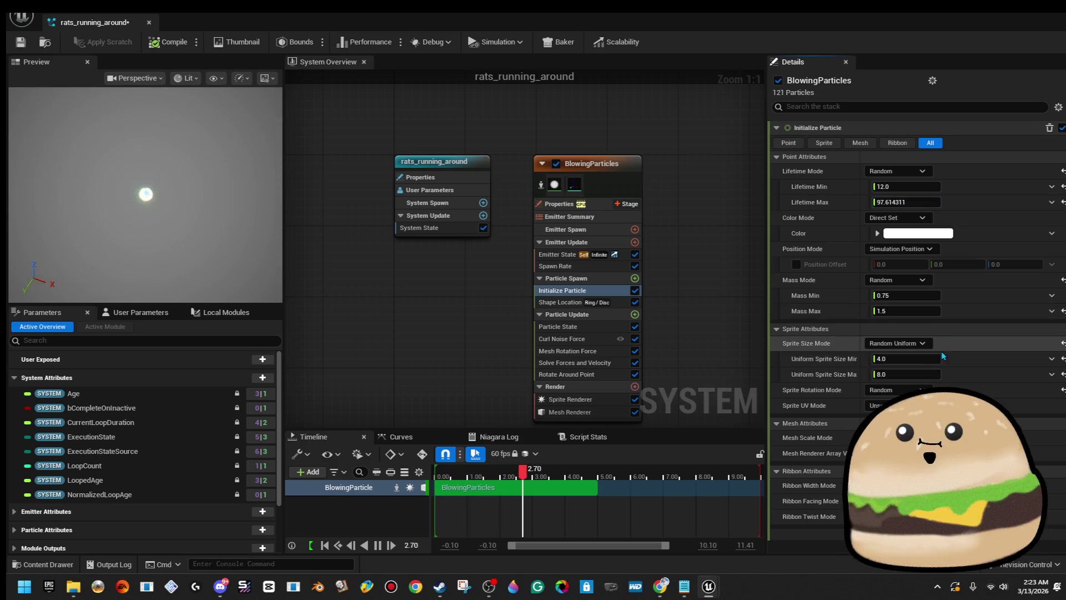
mouse_move(916, 359)
mouse_down()
mouse_move(926, 358)
mouse_move(874, 378)
mouse_move(916, 374)
mouse_move(922, 362)
mouse_up()
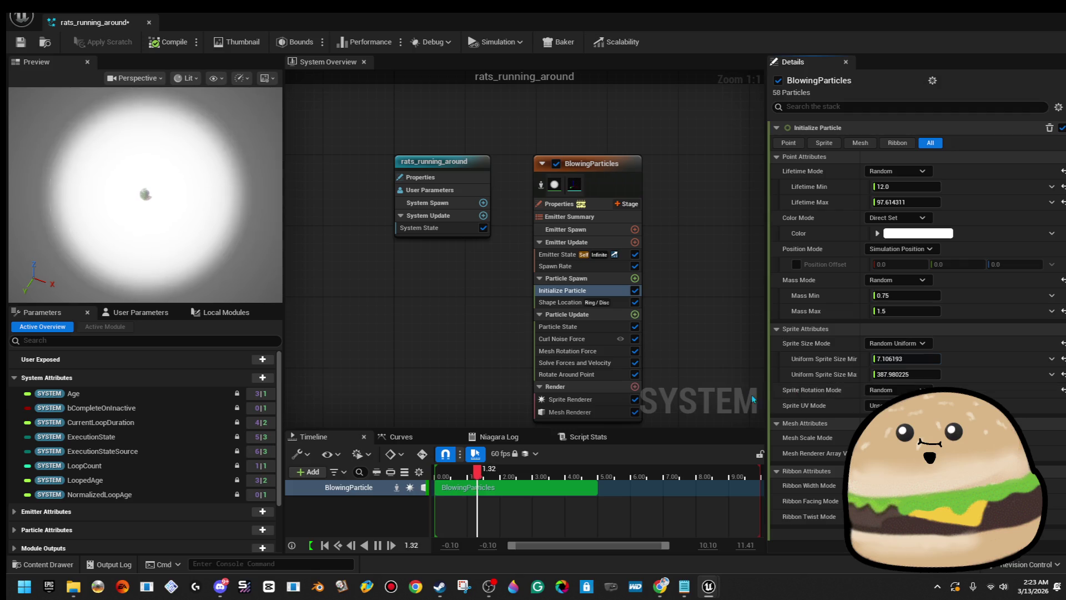
Step: Set Uniform Sprite Size Max to 1, Disc Coverage to 0.642857 and U Distribution to 1.0
click(933, 373)
text(100.0)
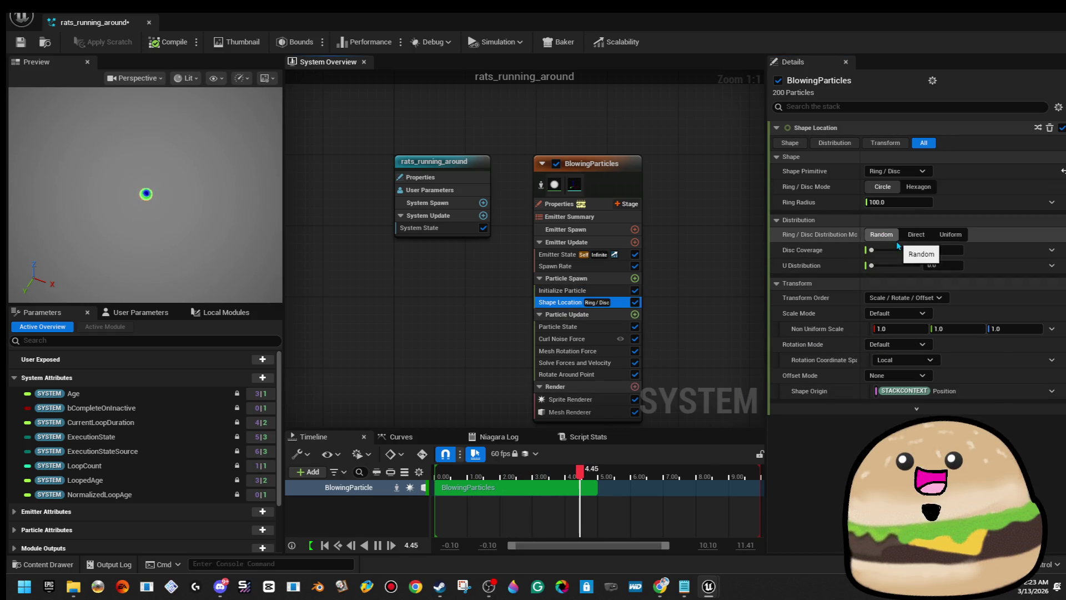
drag(872, 250, 902, 249)
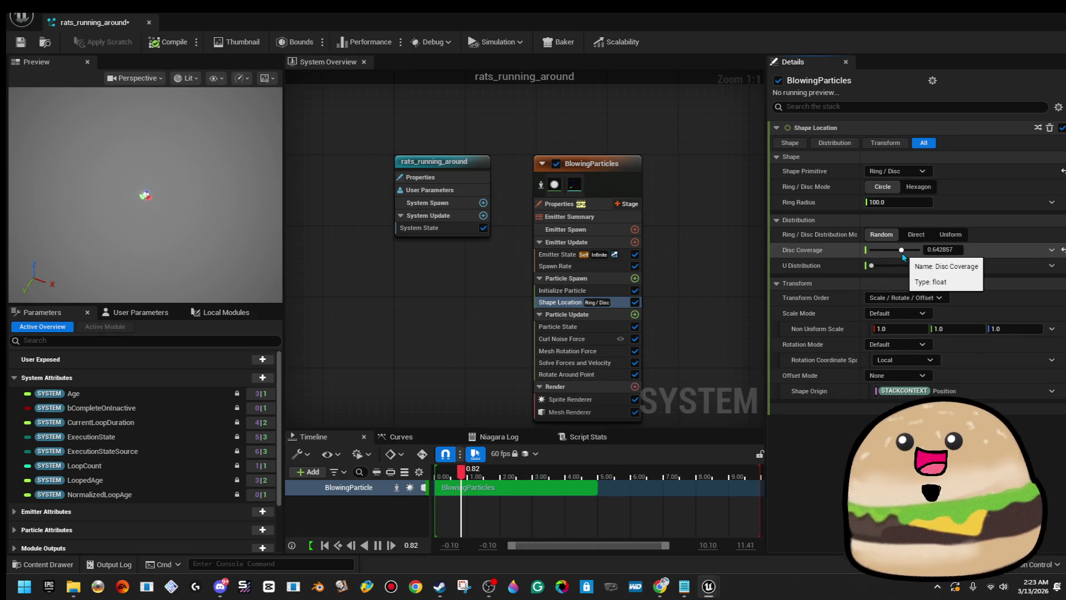
drag(937, 265, 954, 265)
Step: Switch the Ring/Disc mode to Hexagon and close the particle system editor
click(916, 172)
click(916, 172)
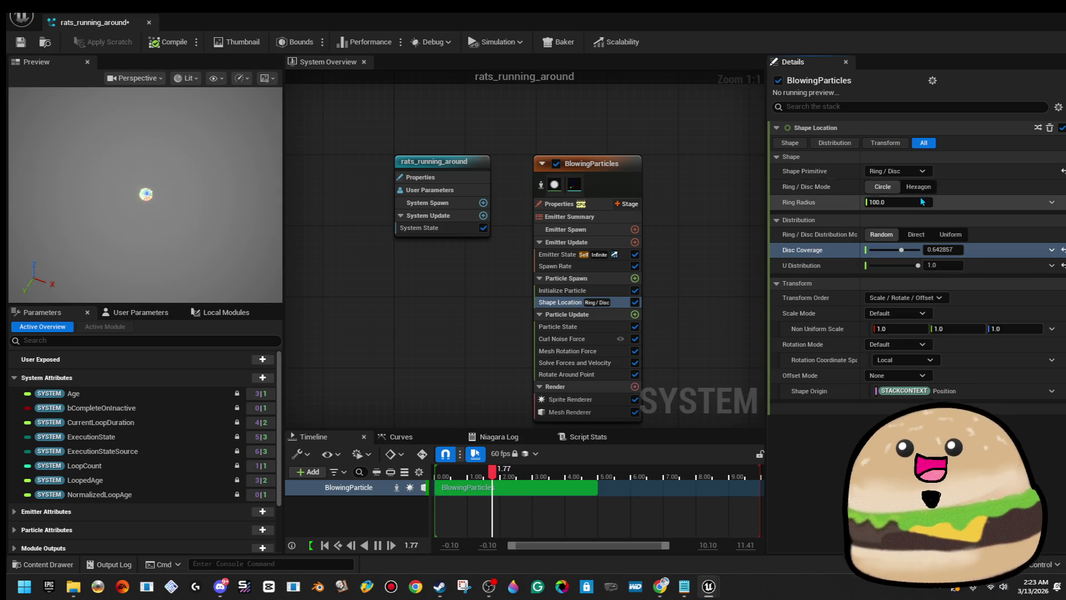
click(919, 187)
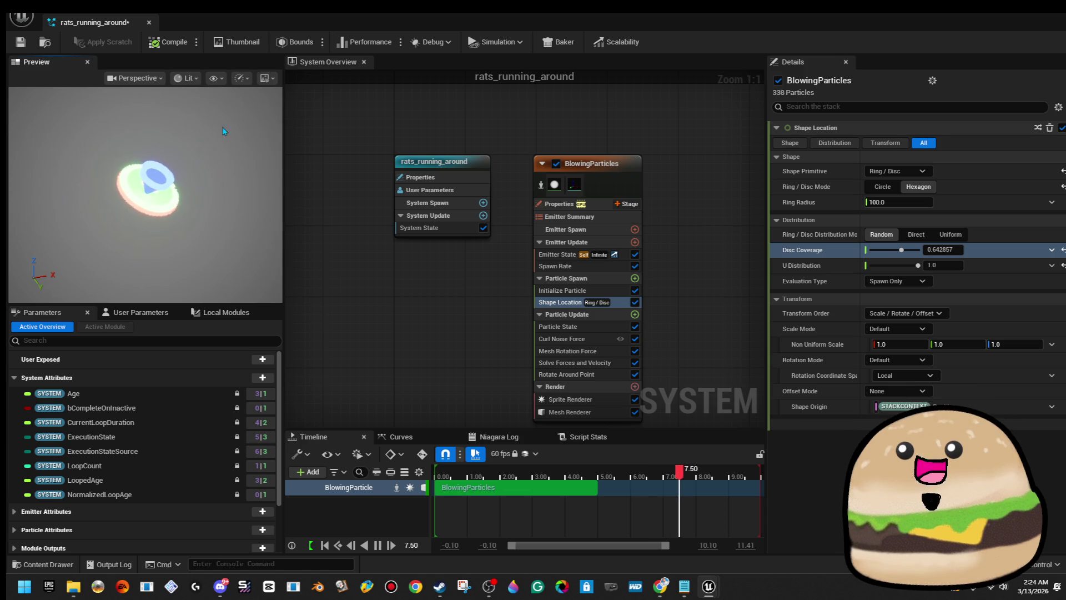
click(149, 22)
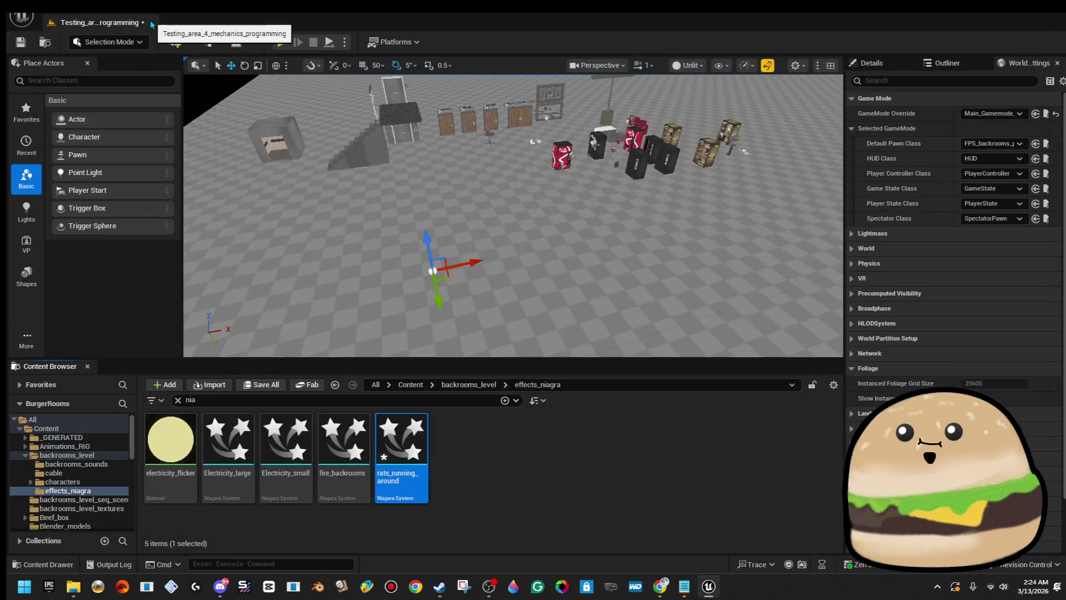
Step: Force-delete the rats_running_around Niagara asset, then go up to the backrooms_level folder
mouse_move(430, 450)
mouse_down()
mouse_move(407, 452)
mouse_move(397, 440)
mouse_up()
click(454, 436)
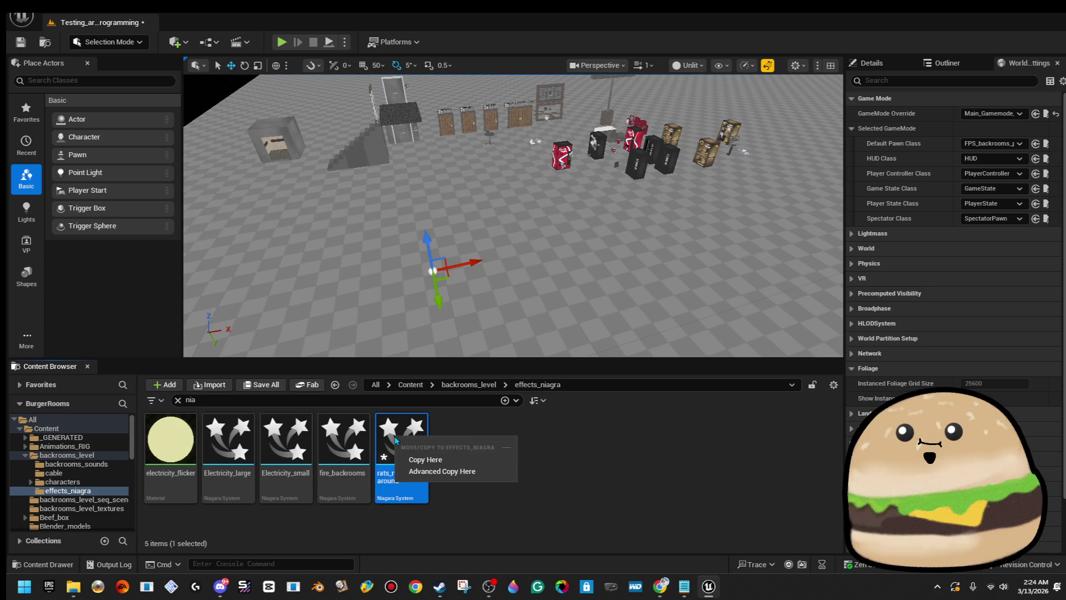
click(393, 440)
key(Delete)
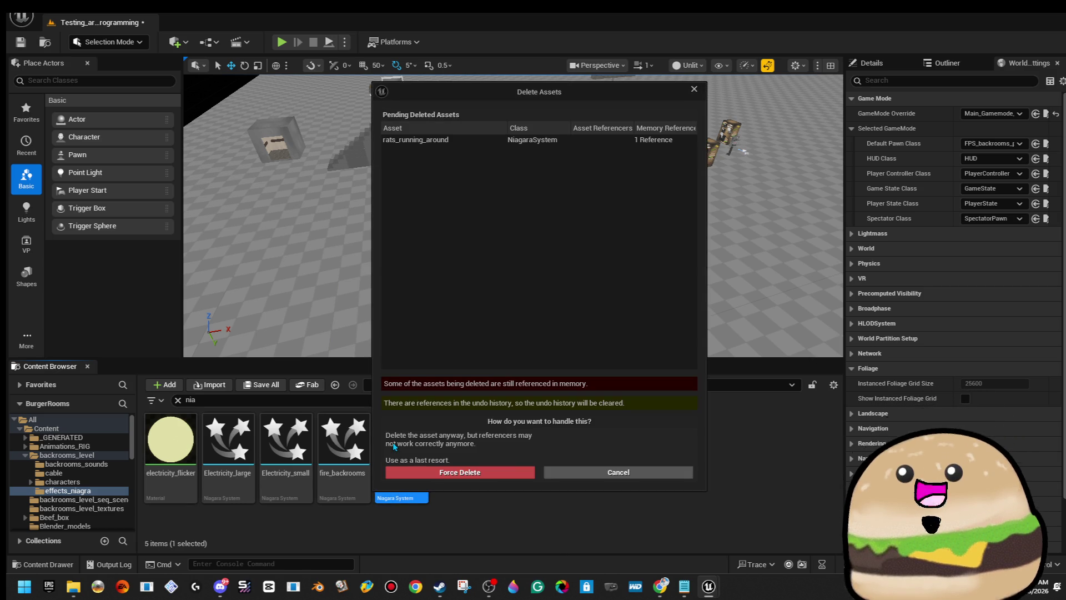
click(459, 472)
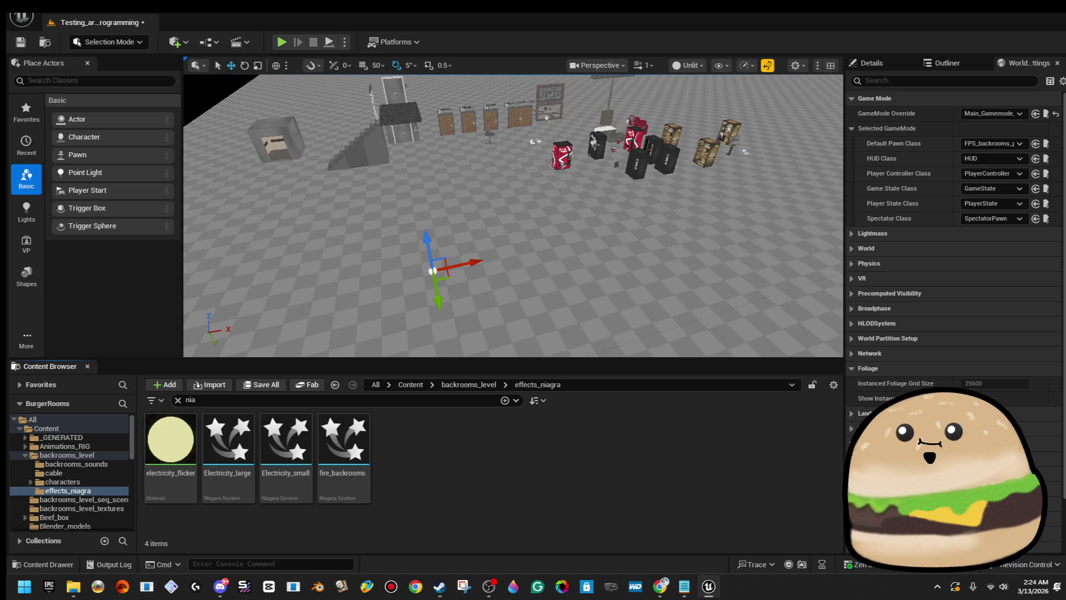
click(449, 386)
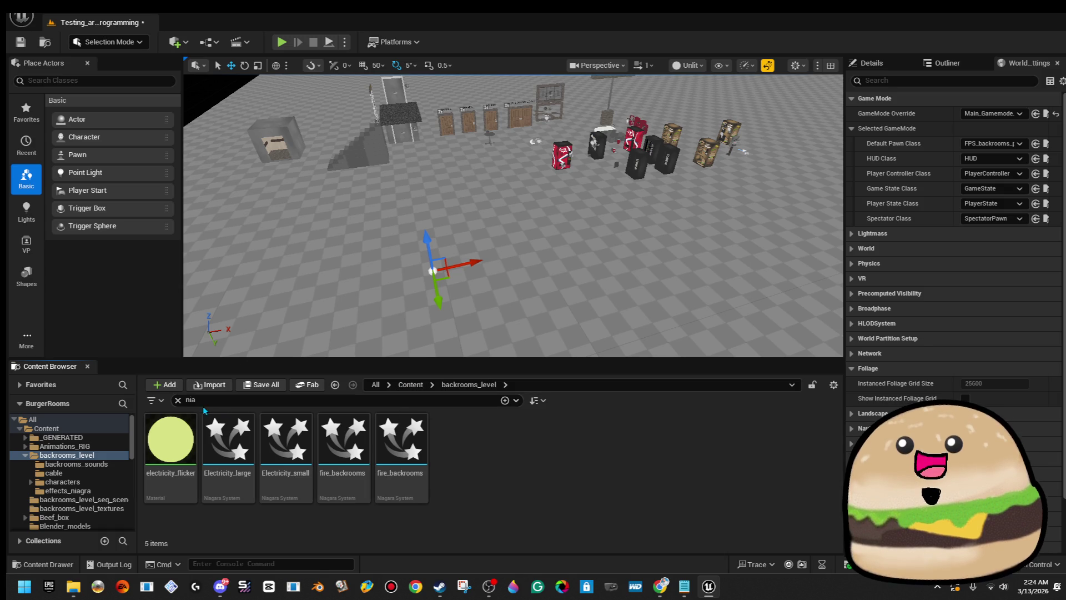
Step: Create a new Actor-based Blueprint Class in the characters folder
key(BackSpace)
key(BackSpace)
key(BackSpace)
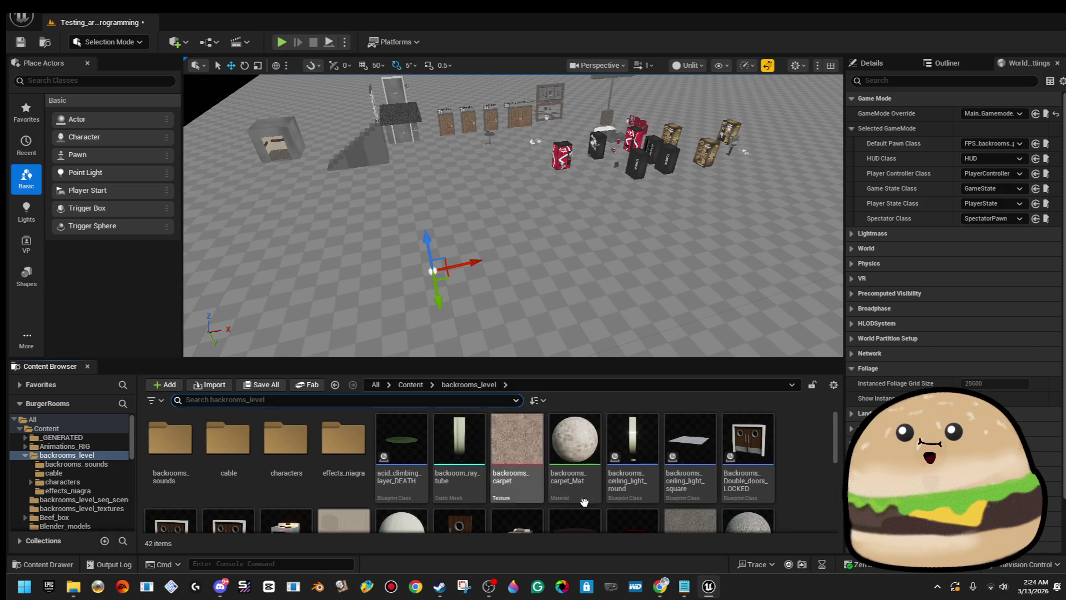
double_click(300, 441)
right_click(378, 461)
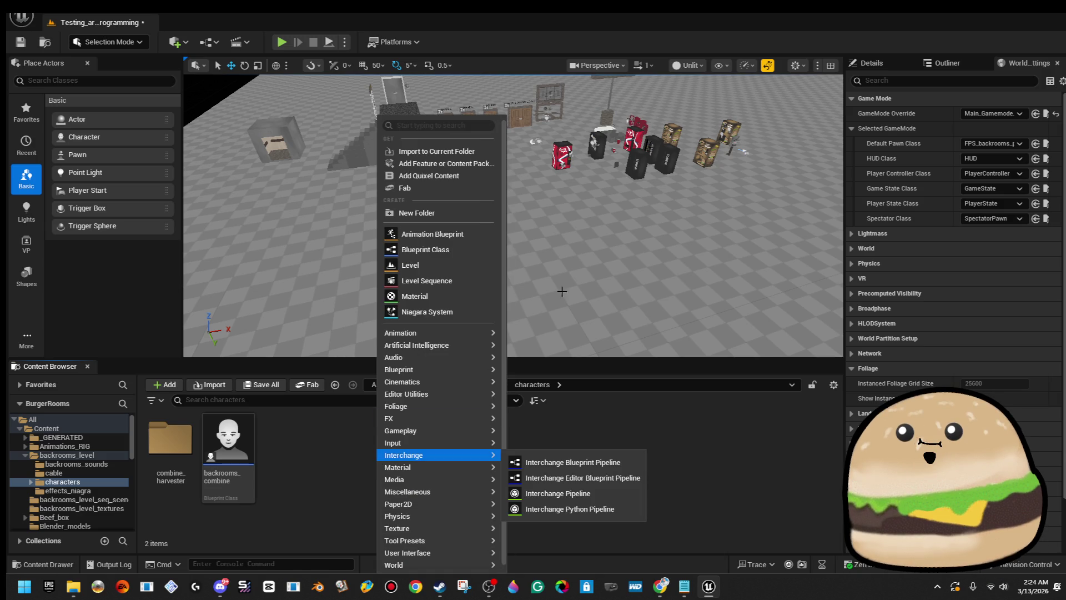
mouse_move(442, 345)
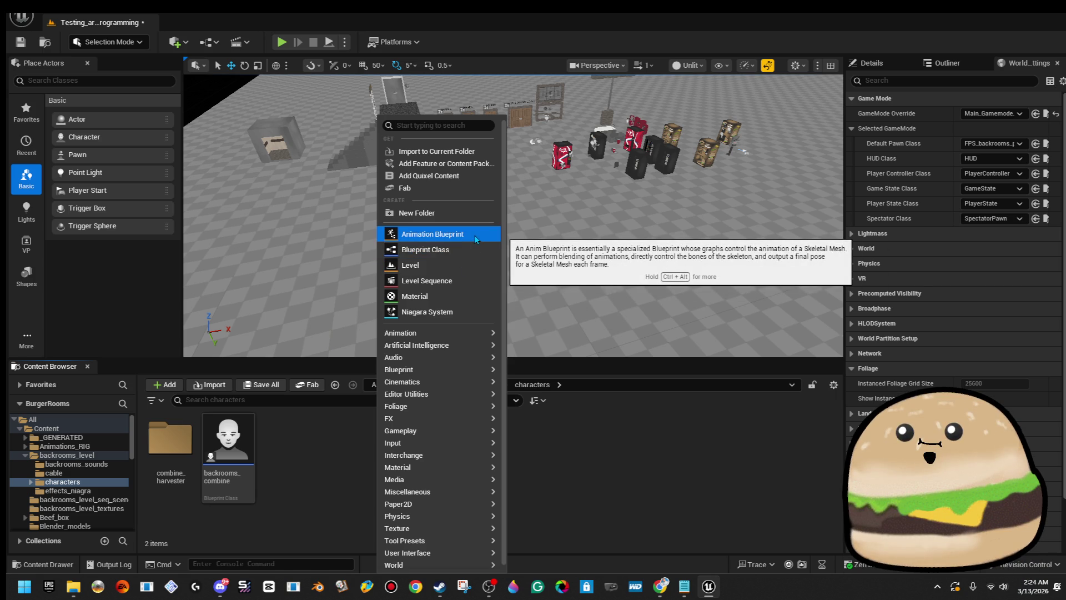
click(473, 257)
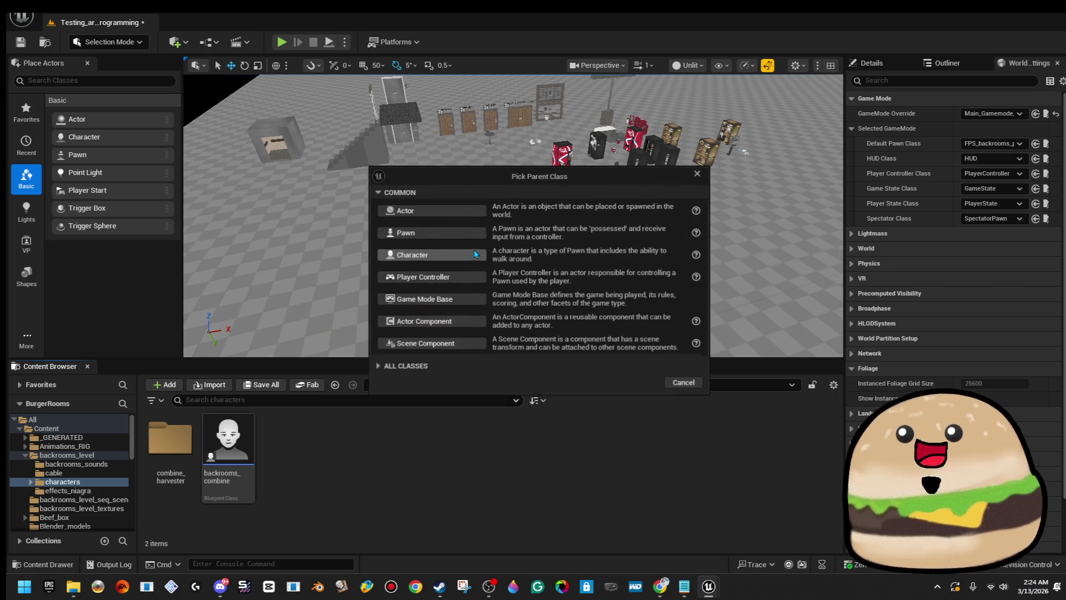
click(450, 234)
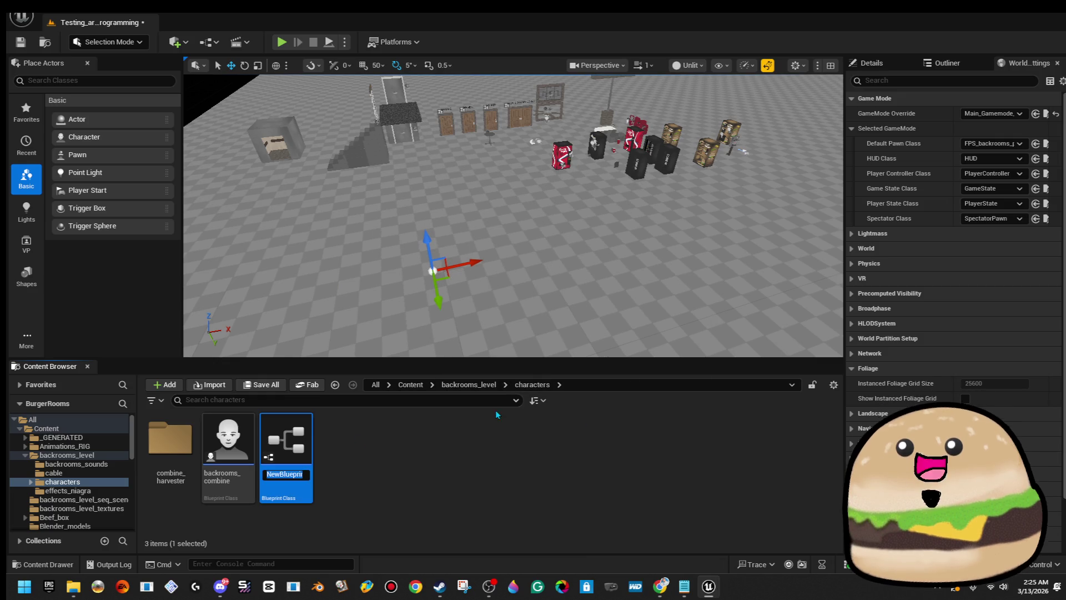
Step: Name the Blueprint Rats_running_around and open it in the Blueprint editor
text(Rats")
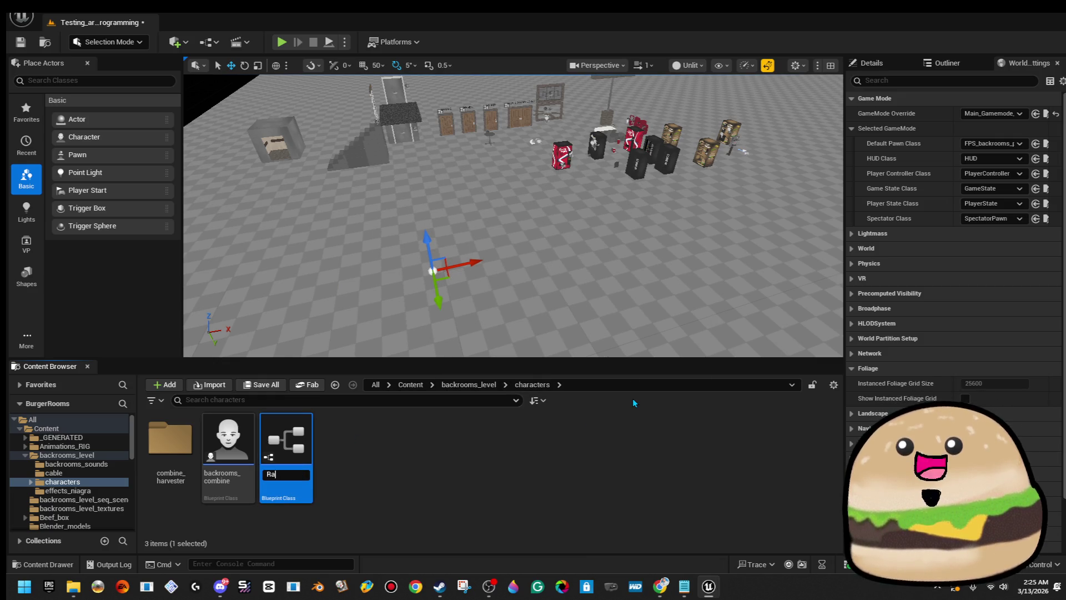
key(BackSpace)
text(_run)
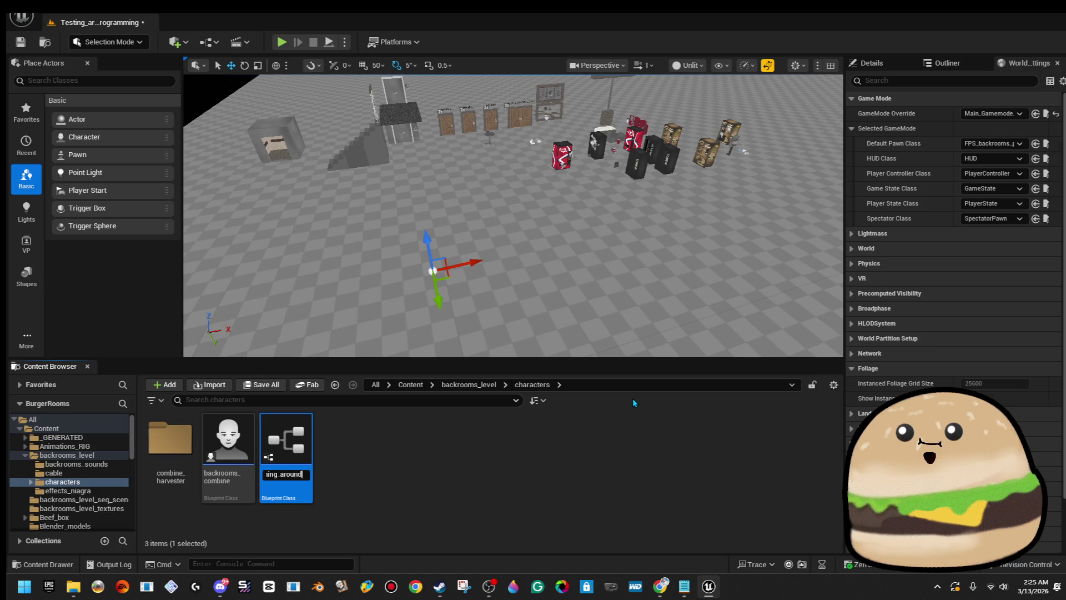
key(Return)
double_click(283, 432)
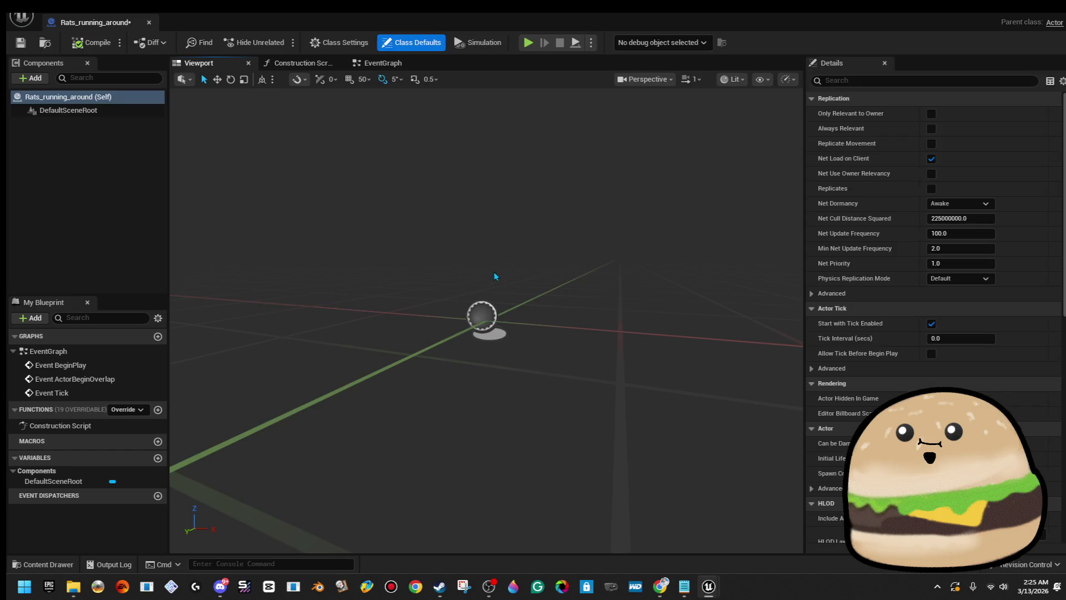
mouse_move(495, 276)
mouse_down()
mouse_move(477, 288)
mouse_move(506, 266)
mouse_up()
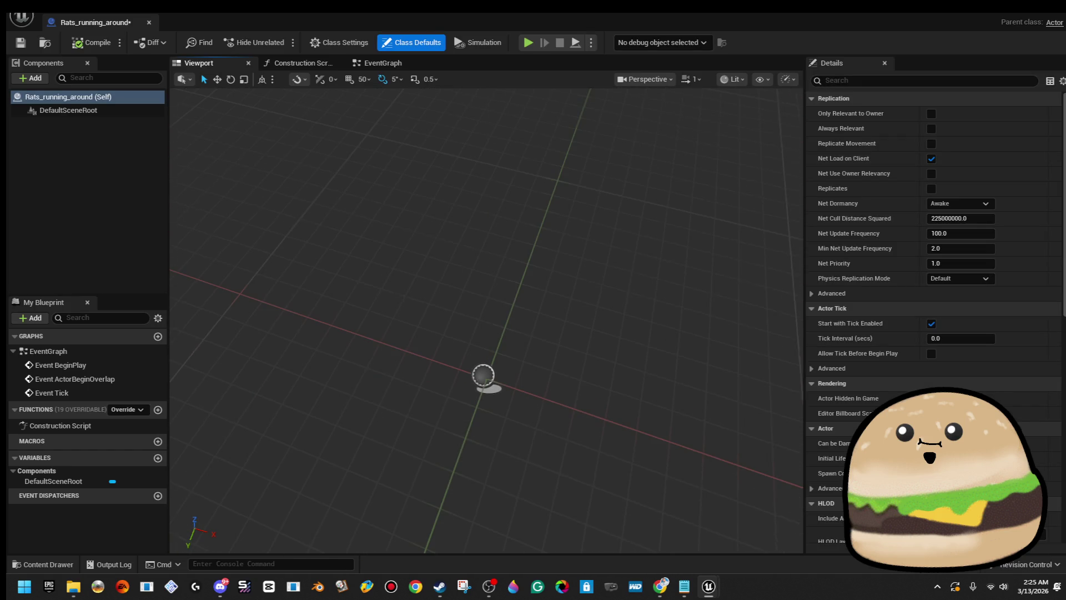
Step: Add a Static Mesh component named rat and assign it the rat mesh
click(97, 110)
click(33, 78)
text(s)
text(i)
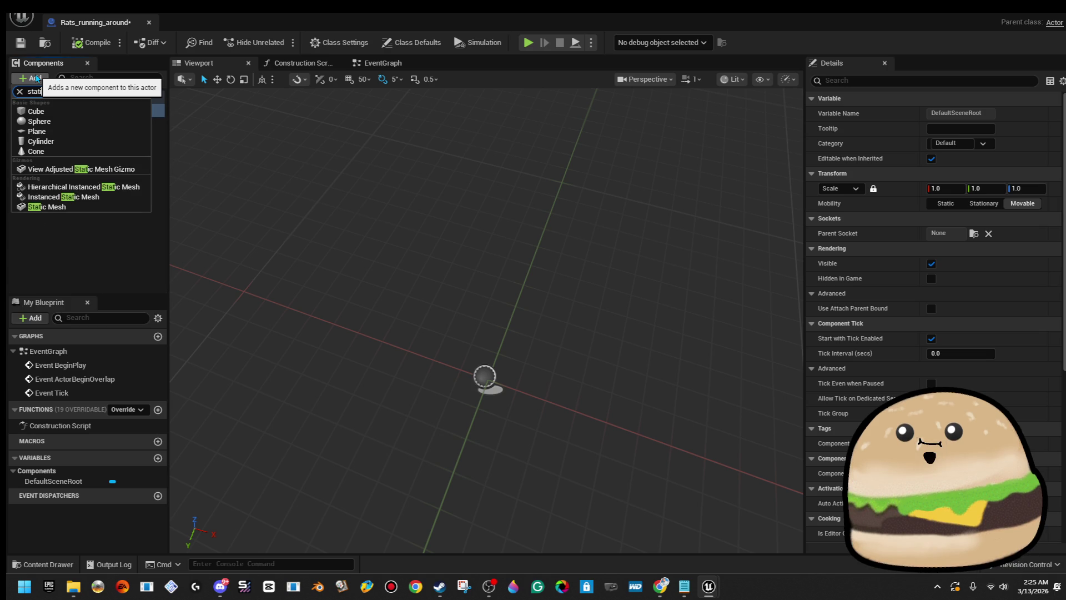
text(c me)
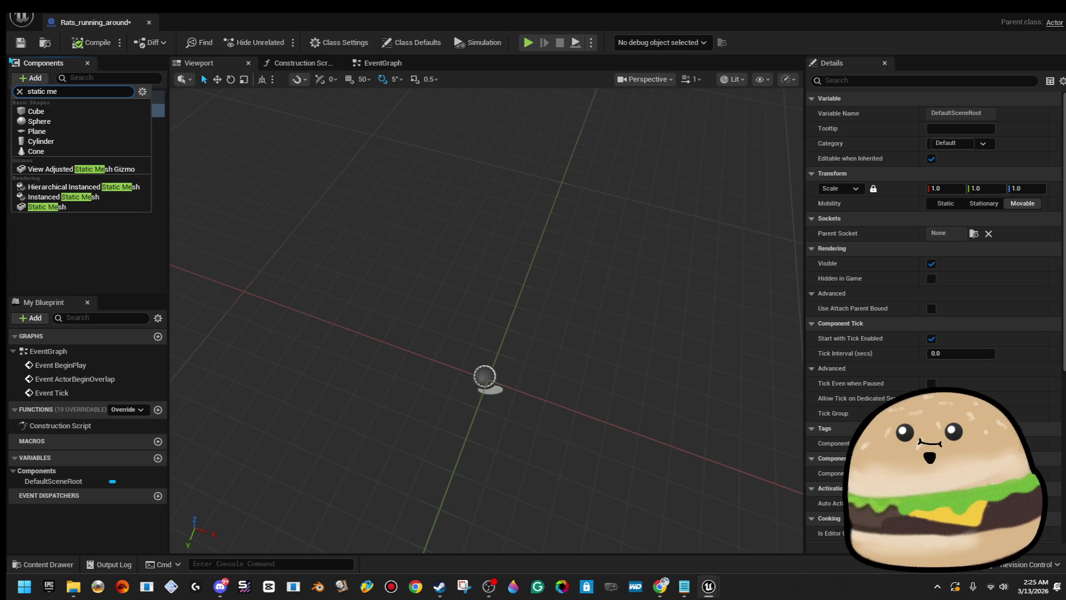
click(112, 210)
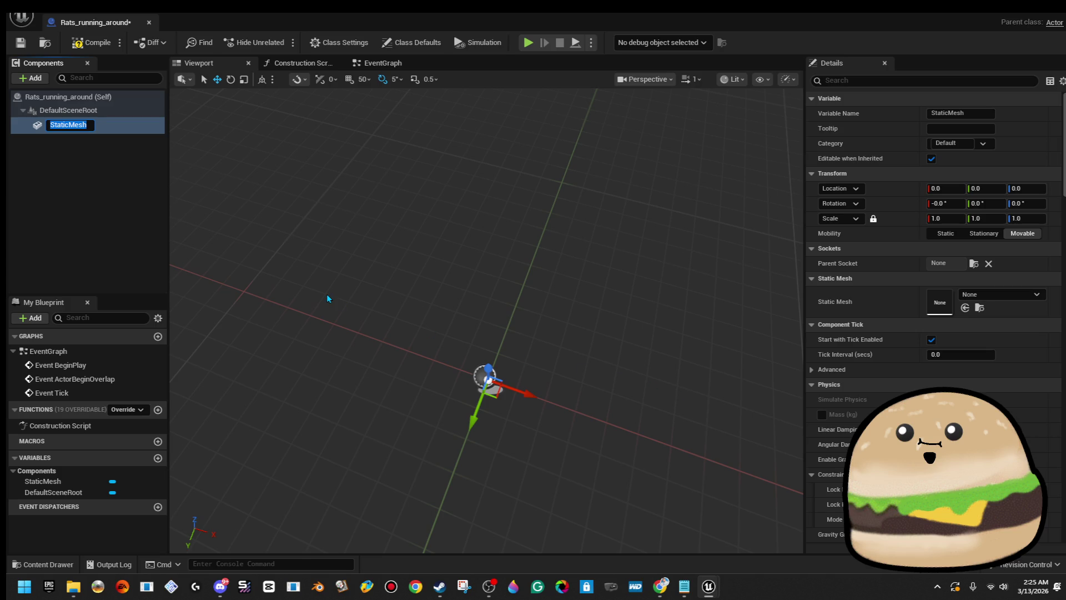
text(rat)
key(Return)
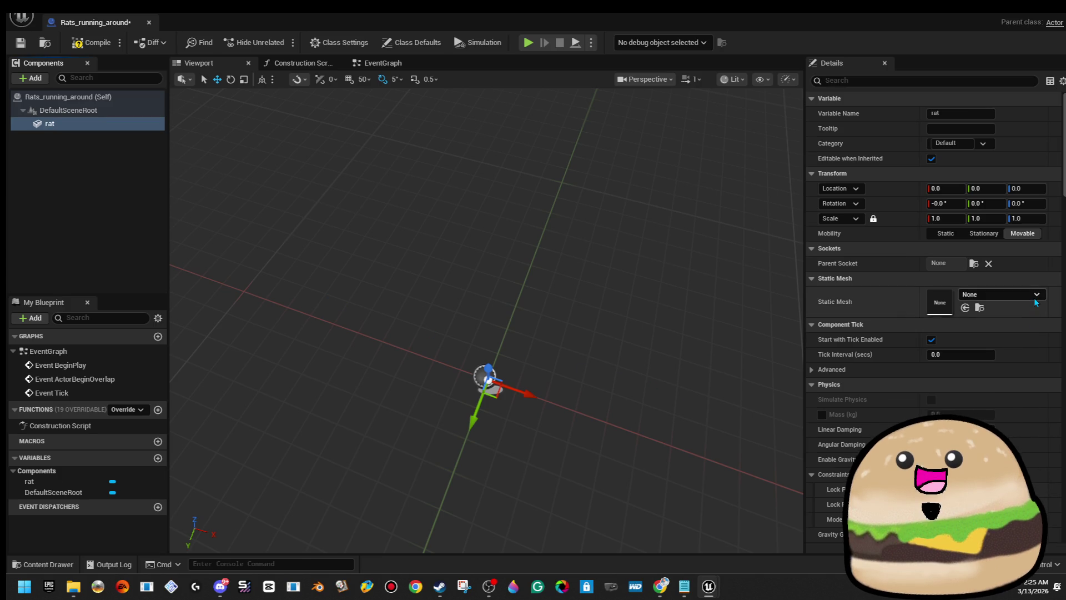
click(1034, 298)
text(rat)
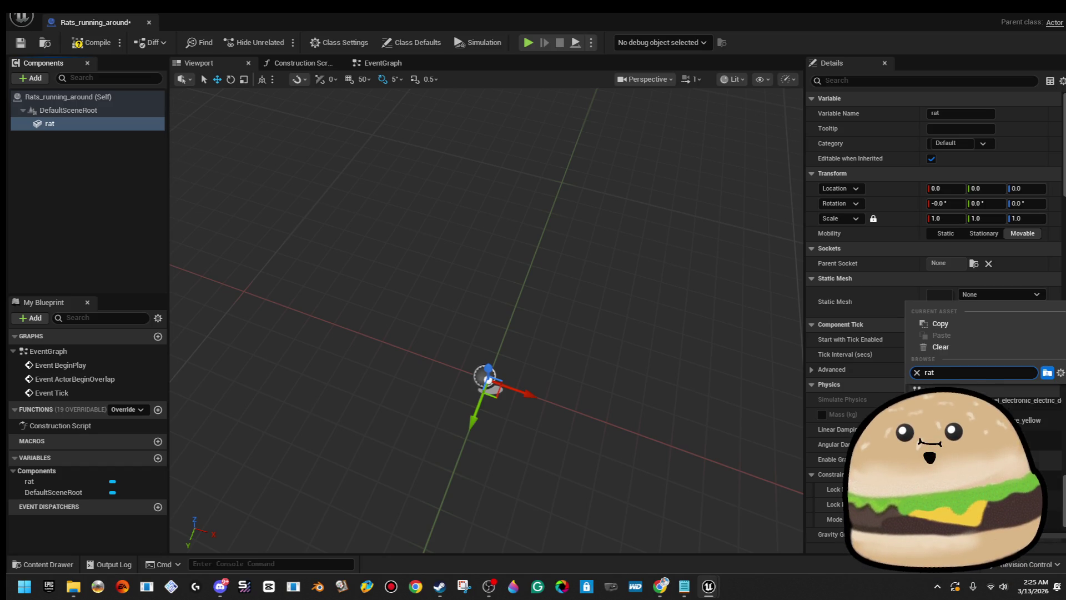
key(Return)
Step: Scale the rat component to about 0.66 and offset it along X
key(r)
mouse_move(480, 358)
mouse_down()
mouse_move(472, 367)
mouse_move(398, 309)
mouse_move(456, 320)
mouse_move(466, 286)
mouse_up()
key(w)
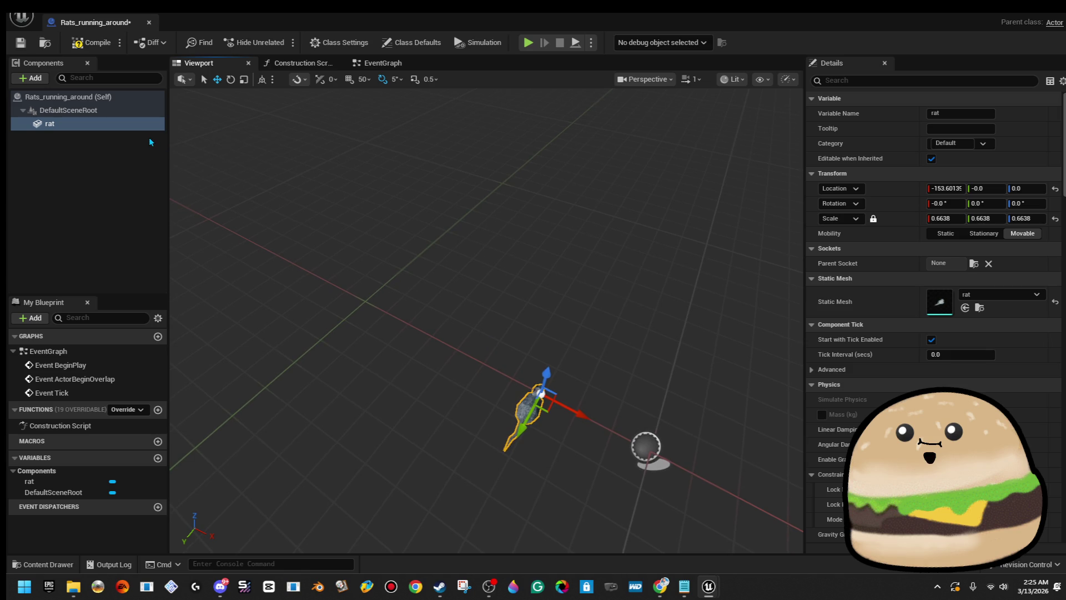
click(153, 142)
right_click(90, 127)
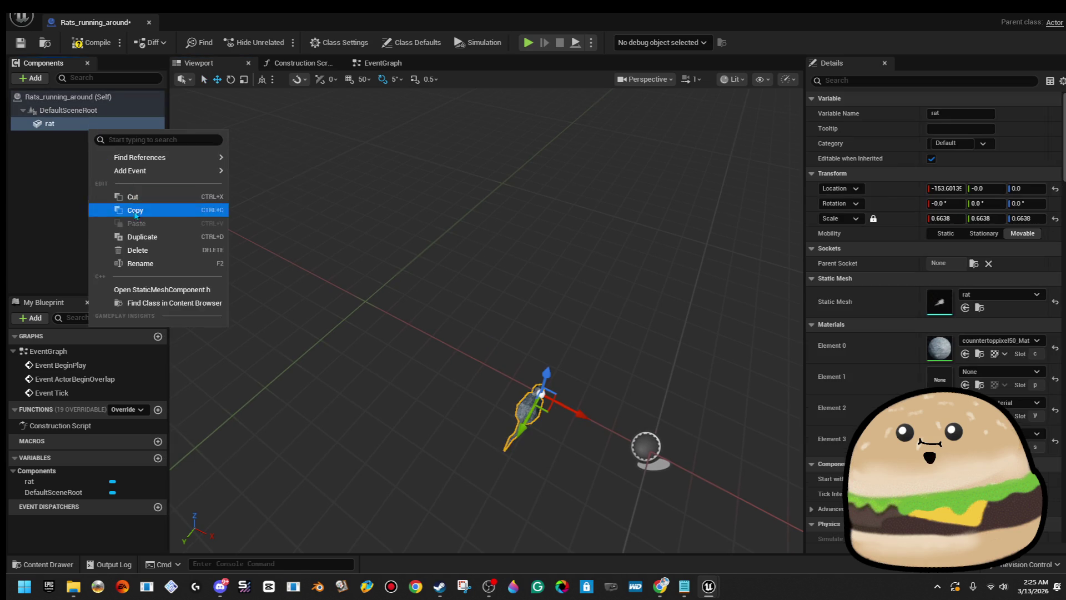
Step: Duplicate rat as rat1 and move it along the X axis away from the first rat
click(139, 236)
scroll(584, 358, down, 1)
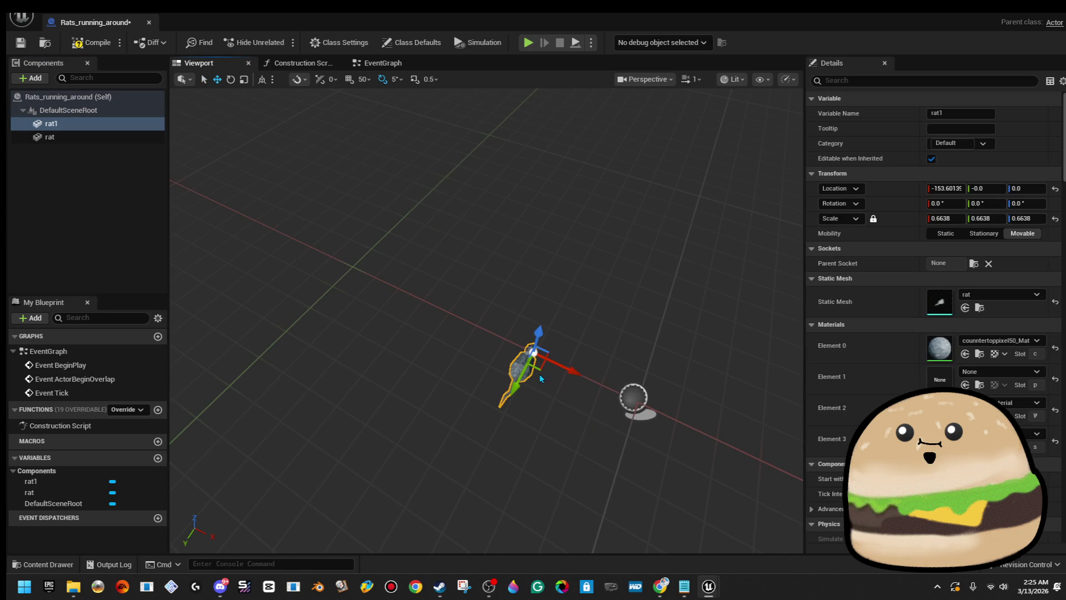
mouse_move(540, 372)
mouse_down()
mouse_move(443, 362)
mouse_move(454, 329)
mouse_move(468, 324)
mouse_move(449, 323)
mouse_up()
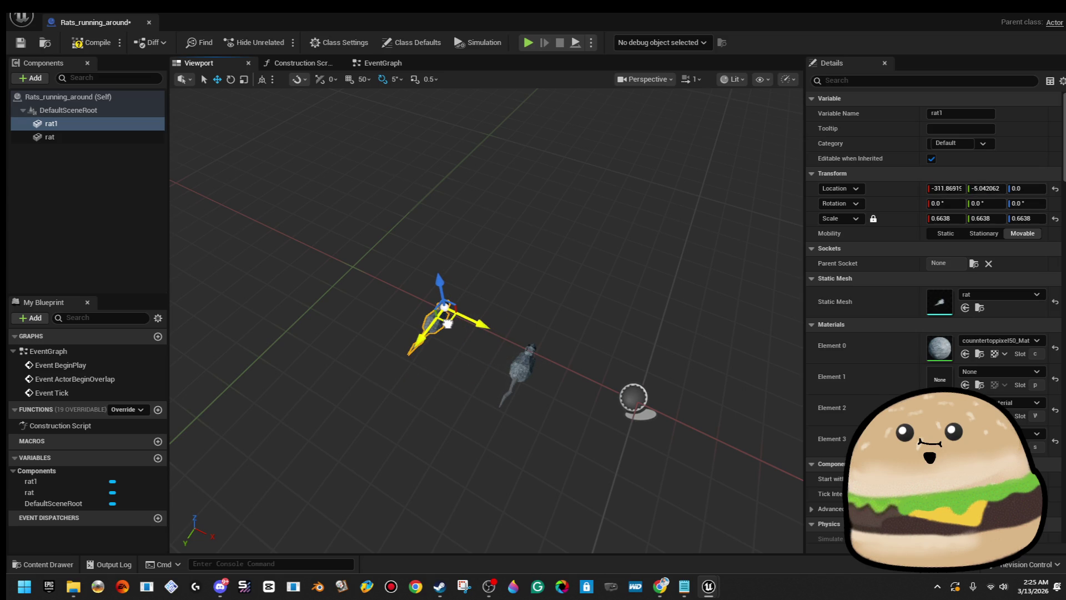
drag(405, 247, 483, 320)
drag(424, 351, 385, 344)
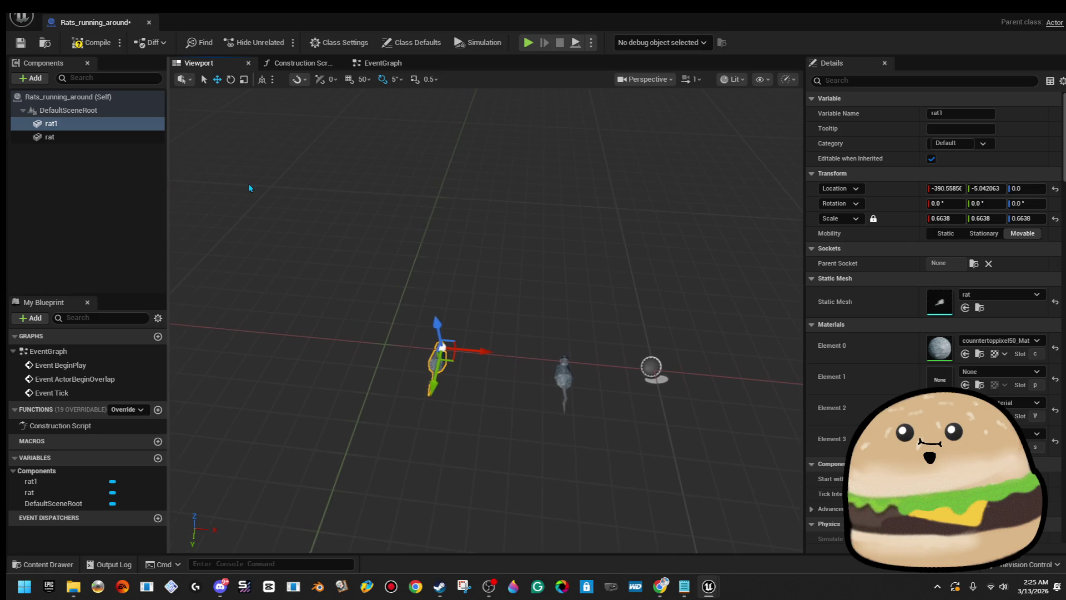
Step: Create rat2 and rat3 duplicates and space them farther out along the X axis
right_click(139, 136)
click(195, 241)
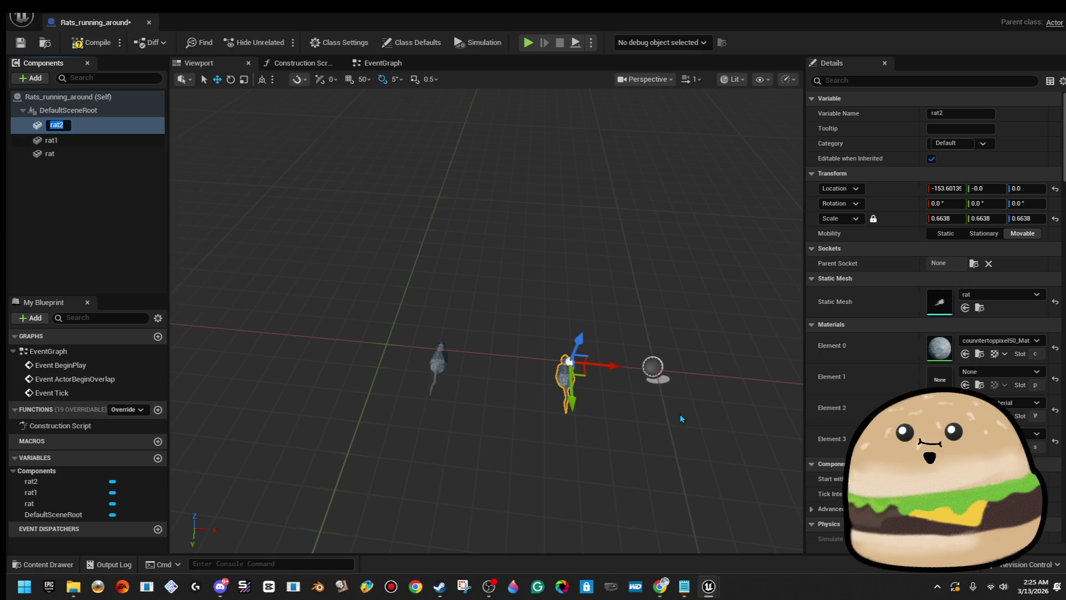
drag(613, 366, 375, 322)
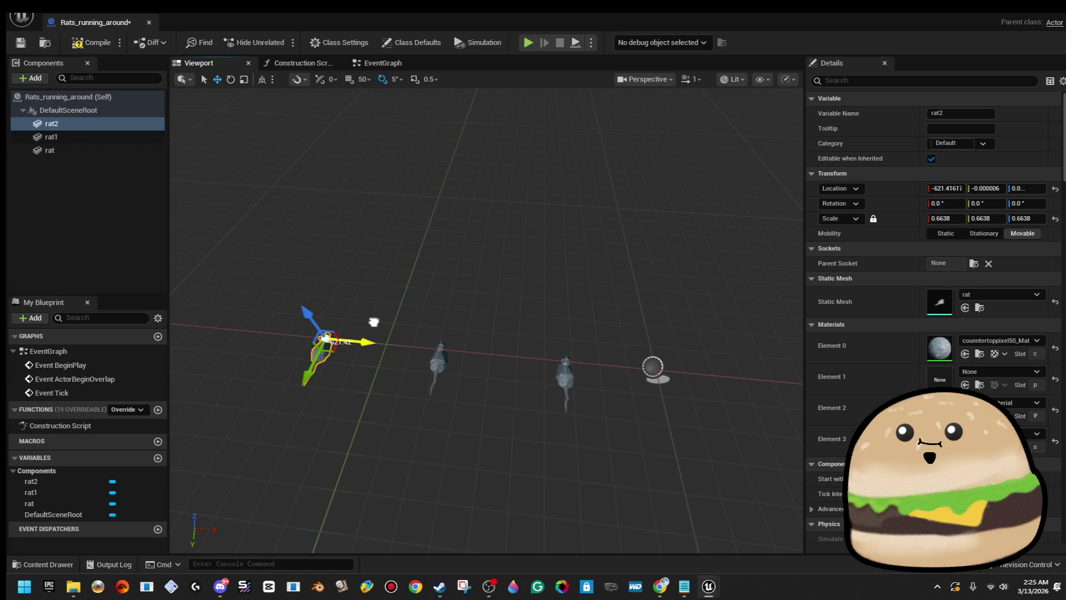
drag(409, 251, 243, 193)
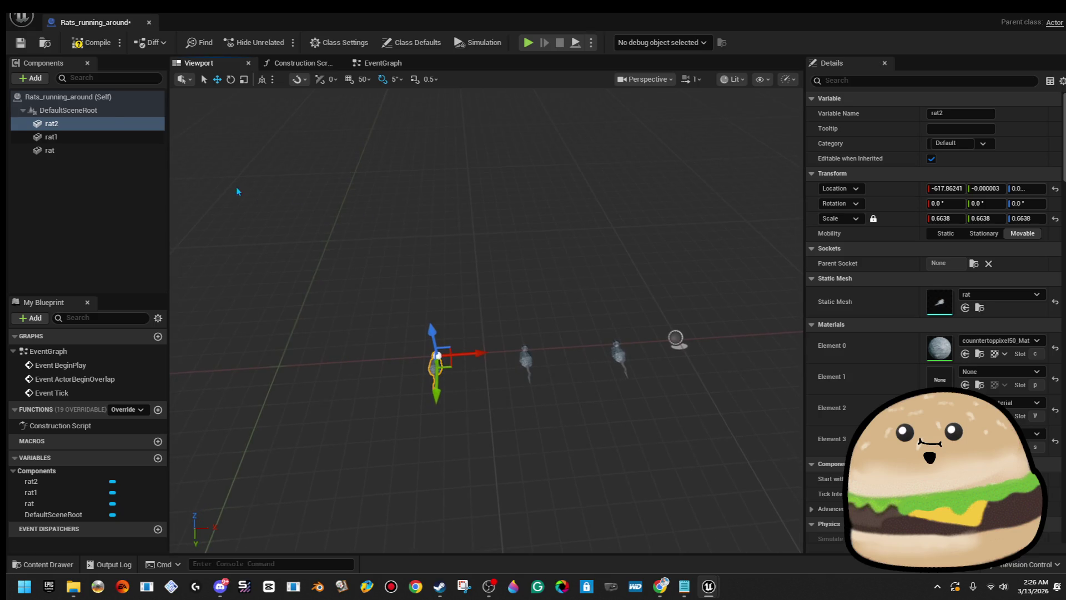
right_click(107, 123)
click(153, 231)
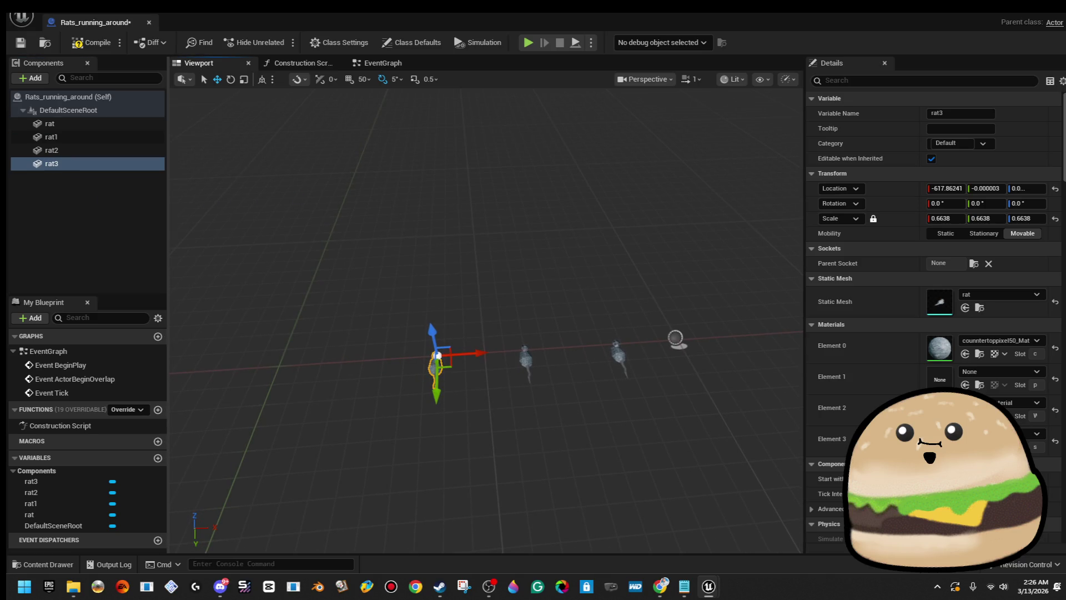
drag(504, 351, 363, 336)
click(467, 355)
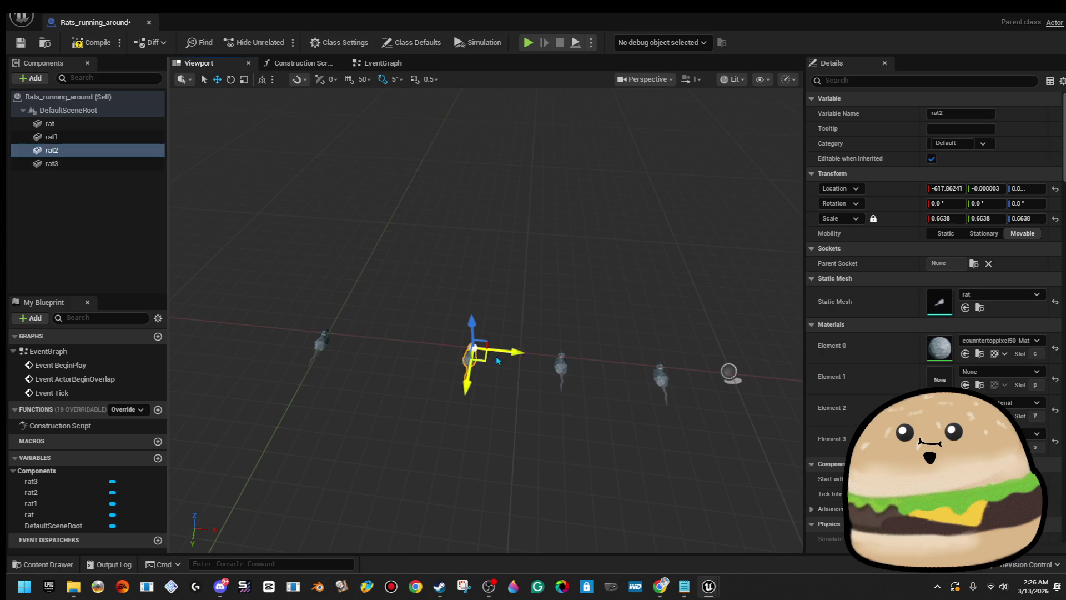
drag(512, 350, 479, 340)
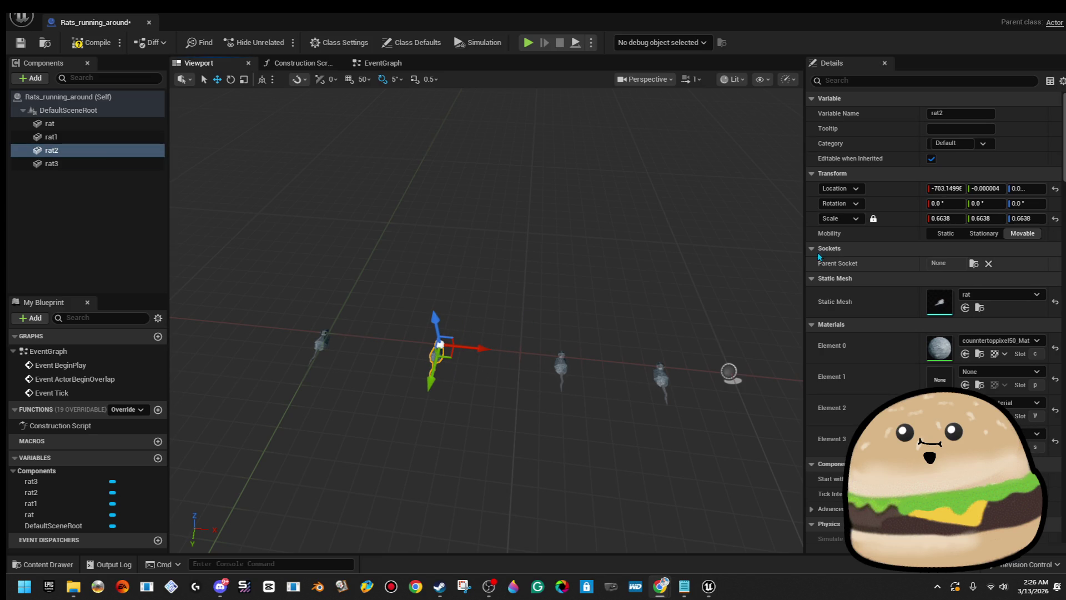
Step: Select all four rats, then reselect the single rat component
click(321, 339)
ctrl+click(435, 352)
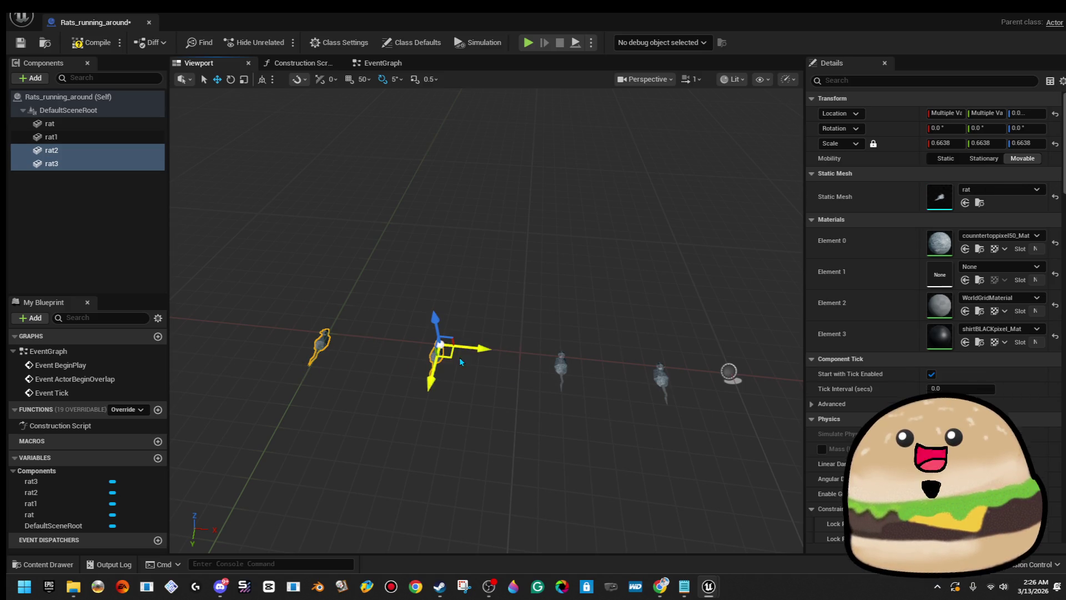
ctrl+click(561, 367)
ctrl+click(662, 377)
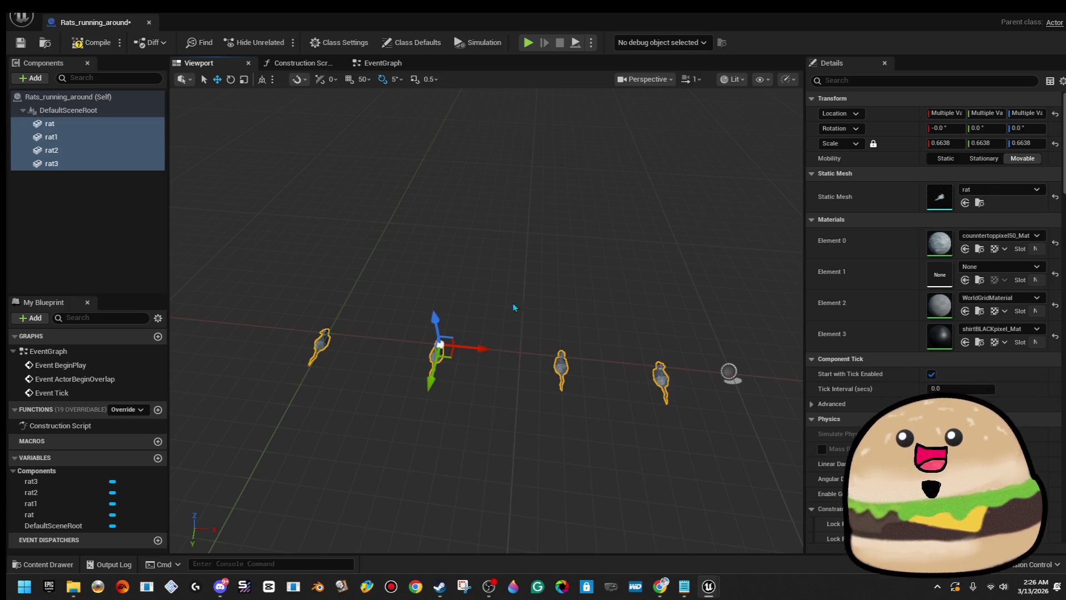
right_click(54, 147)
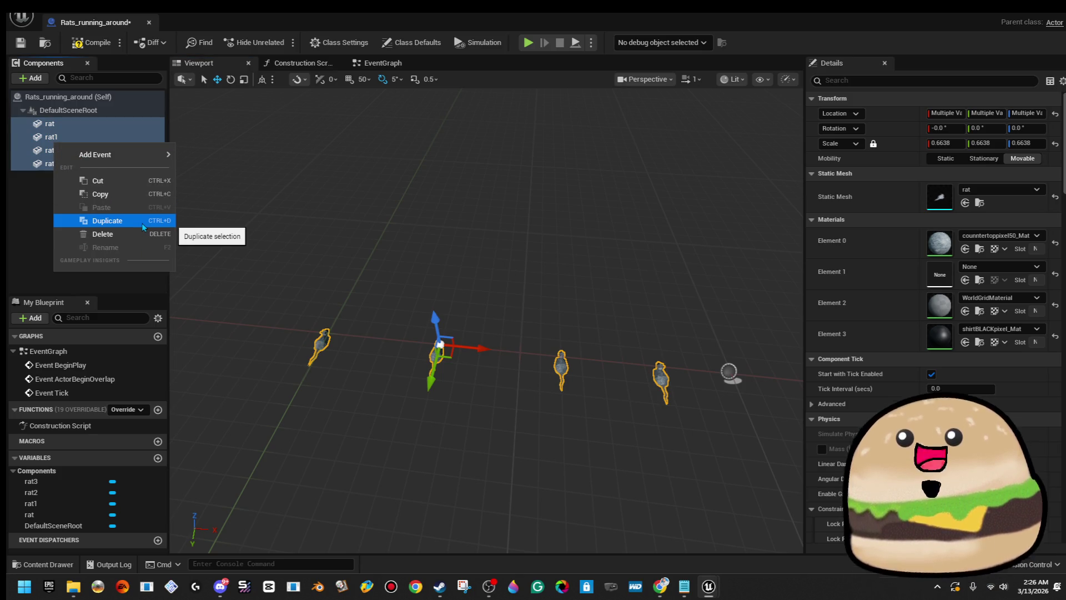
click(115, 111)
key(Up)
click(102, 116)
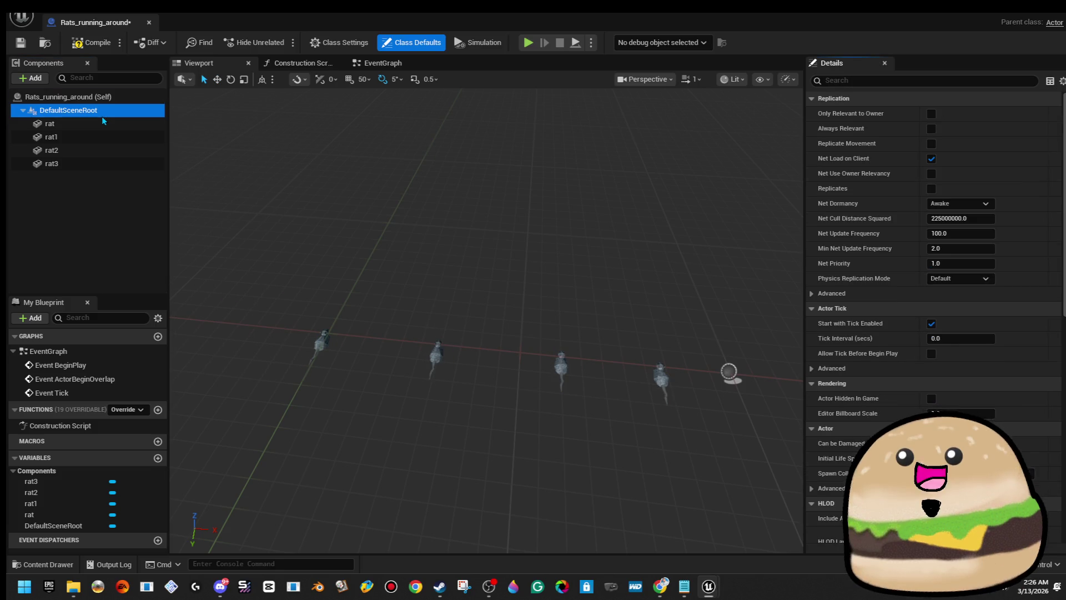
click(98, 127)
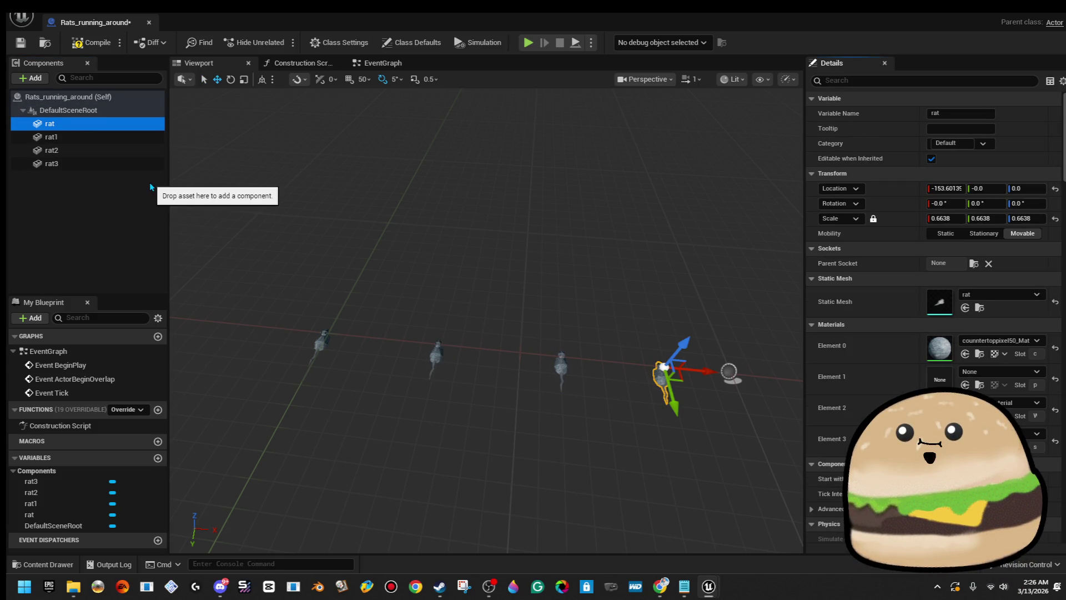
click(31, 77)
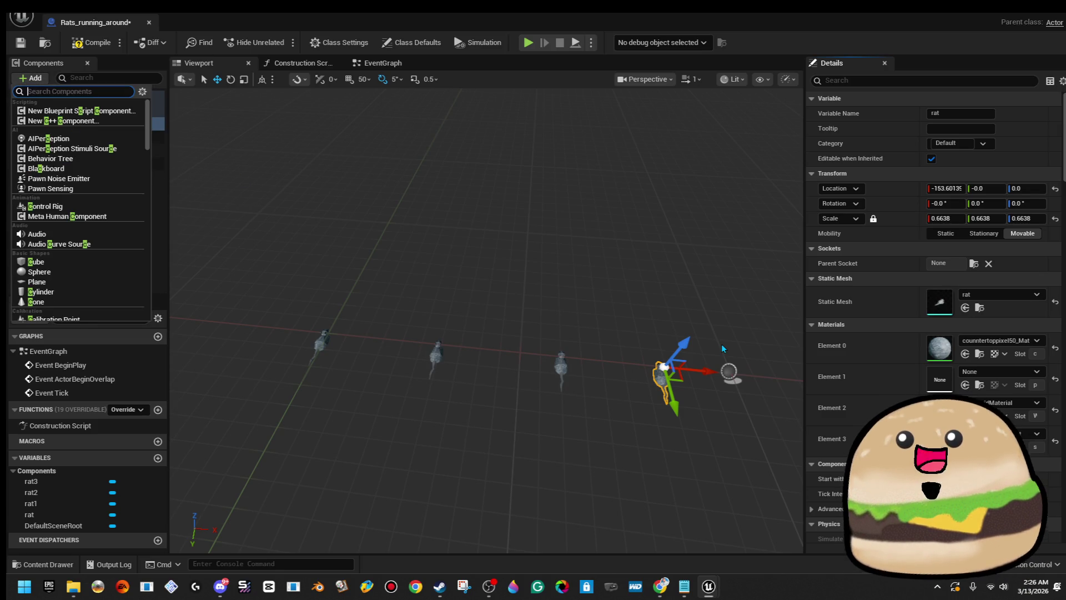
Step: Add a Cylinder component and attach it directly under DefaultSceneRoot
text(cube)
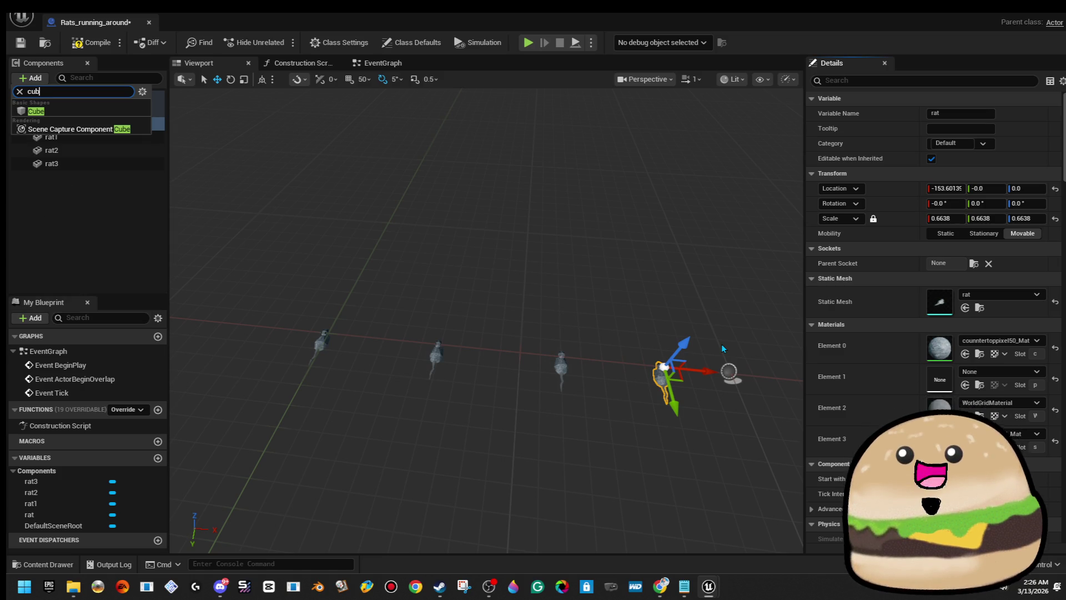
text(cyl)
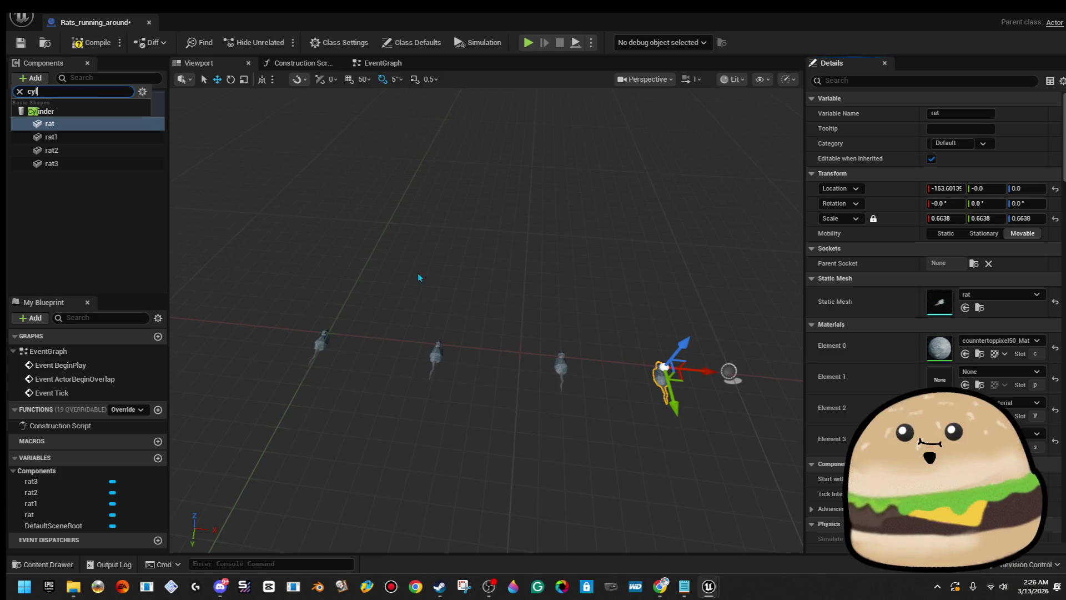
click(104, 115)
mouse_move(400, 202)
mouse_down()
mouse_move(400, 167)
mouse_move(412, 216)
mouse_up()
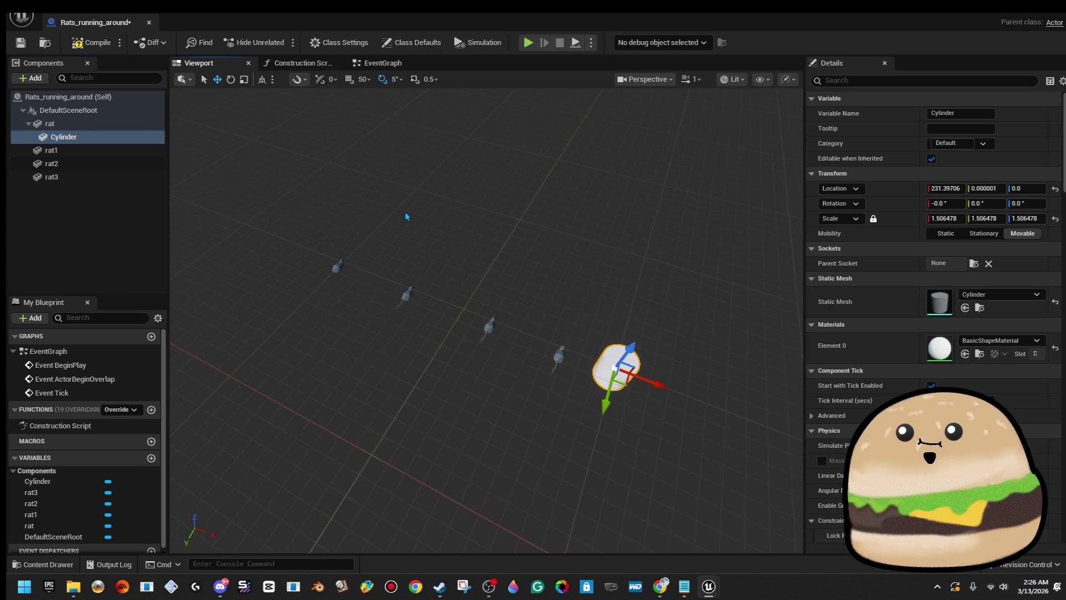
click(99, 124)
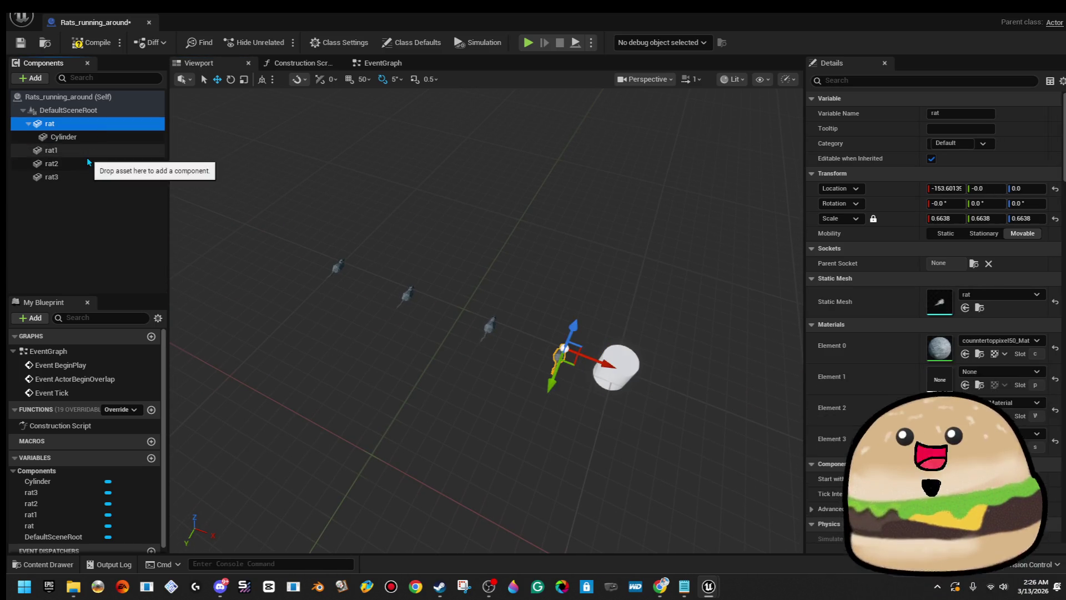
ctrl+click(84, 150)
ctrl+click(83, 164)
ctrl+click(84, 176)
mouse_move(83, 173)
mouse_down()
mouse_move(91, 133)
mouse_move(81, 165)
mouse_move(76, 114)
mouse_up()
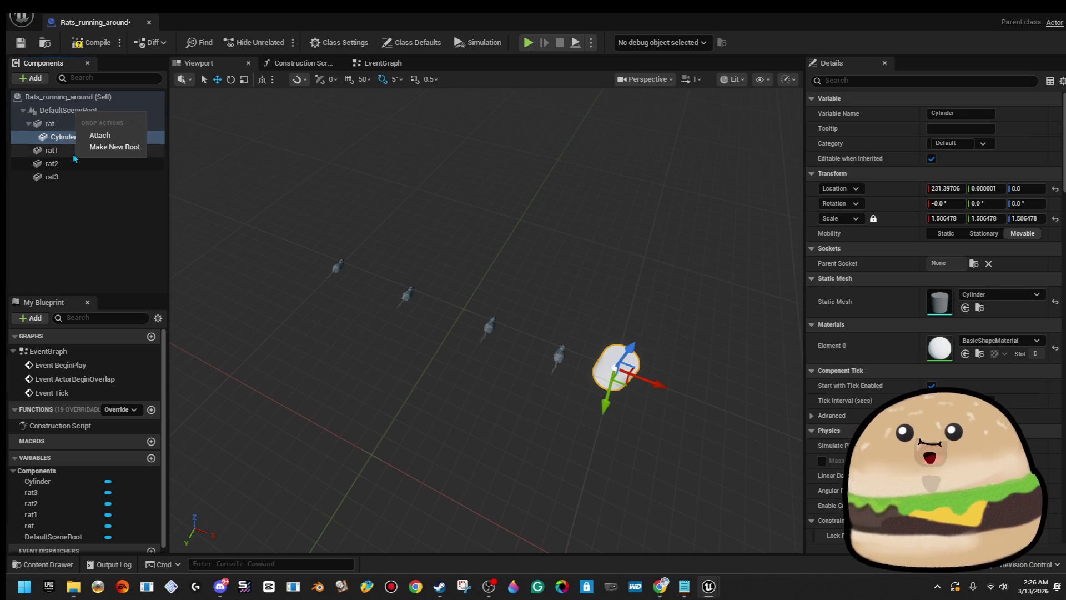
click(103, 136)
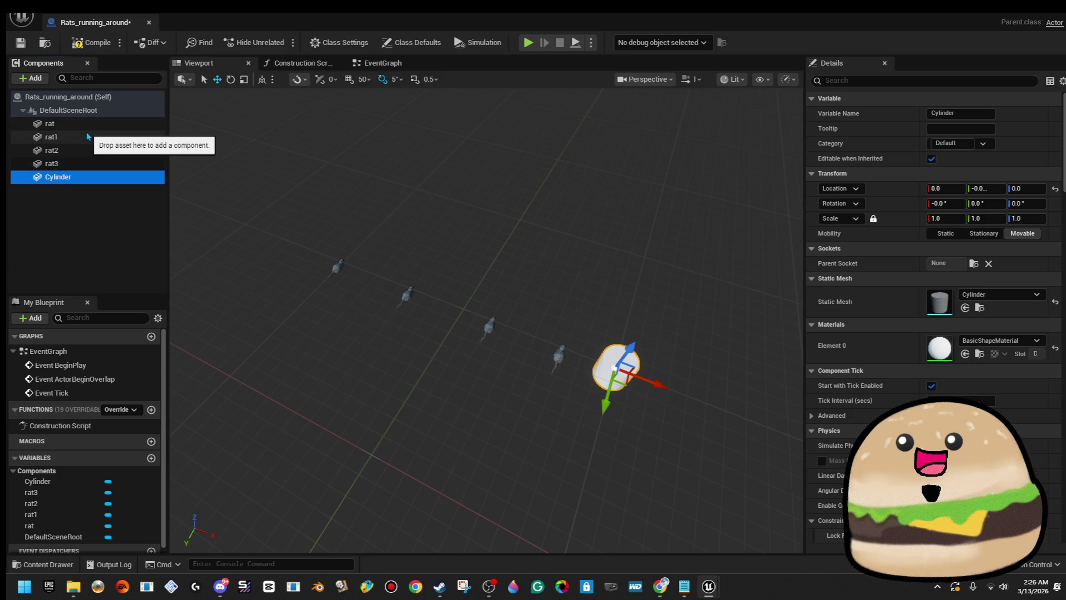
Step: Attach rat, rat1, rat2 and rat3 beneath the Cylinder
click(84, 123)
shift+click(85, 158)
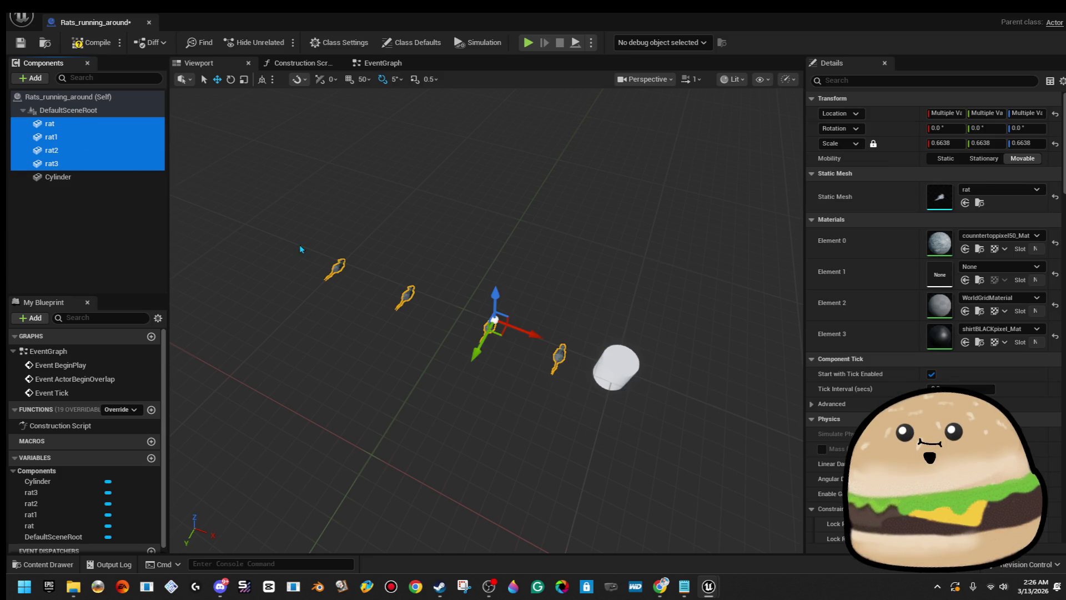
drag(50, 163, 53, 178)
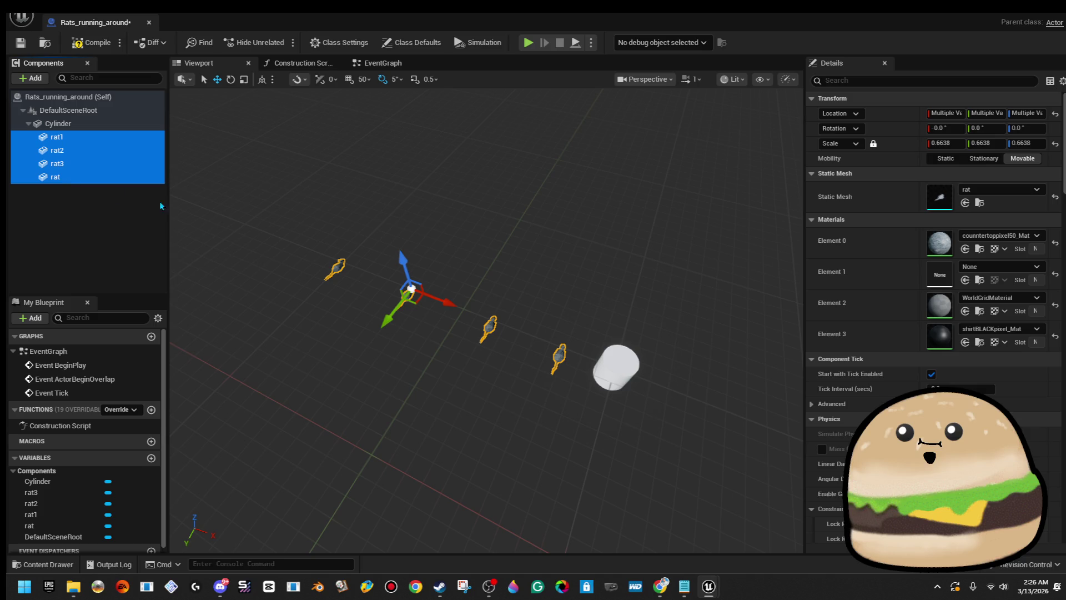
click(106, 177)
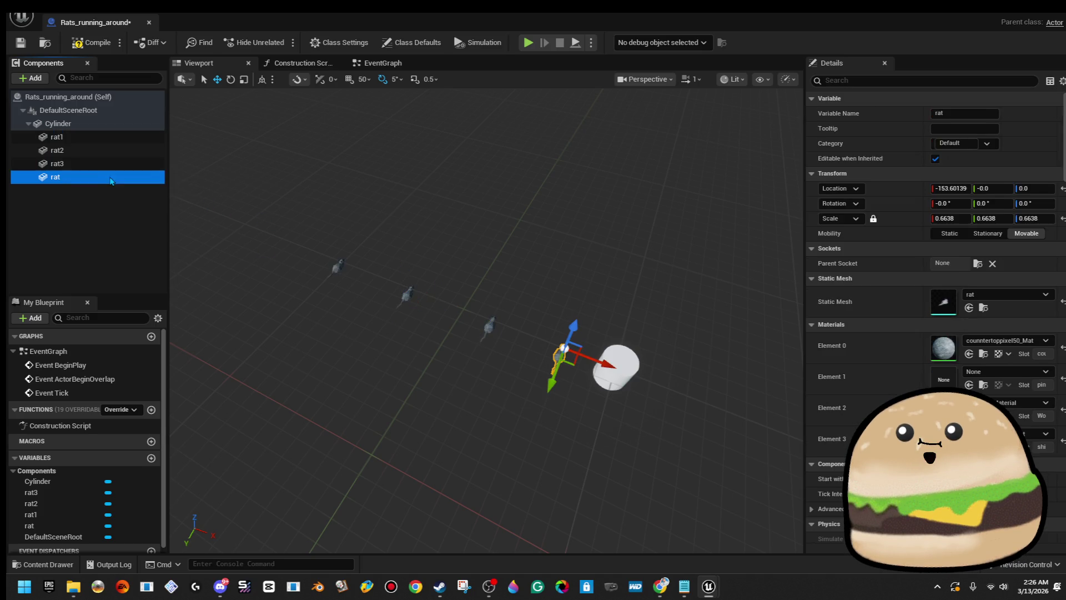
Step: Copy-paste rat as rat4 far out along X, then duplicate rat1 through rat4
right_click(88, 177)
click(153, 261)
key(ctrl+v)
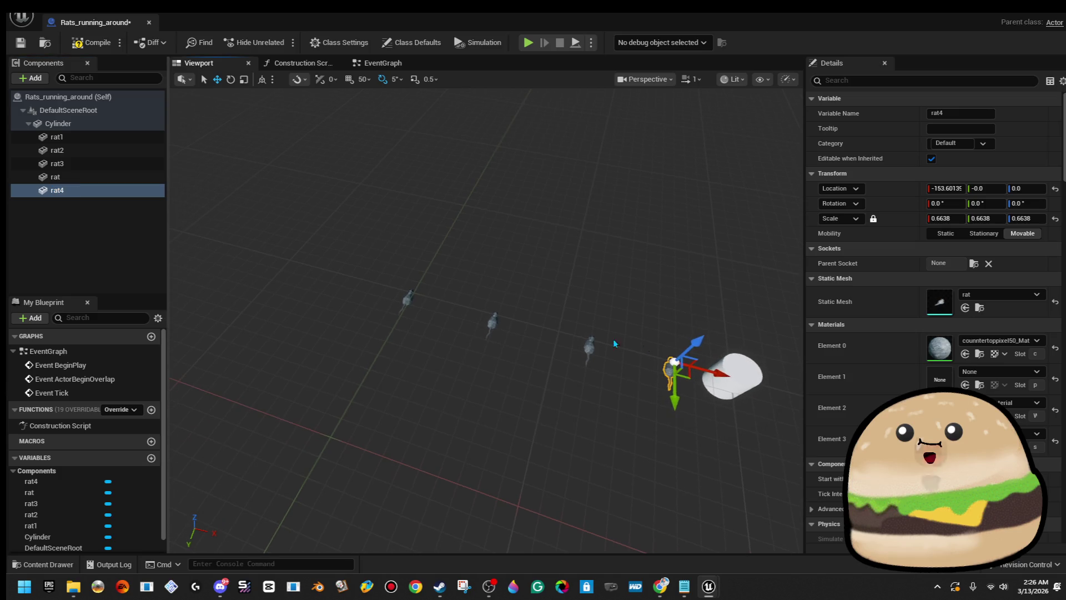
drag(717, 369, 370, 294)
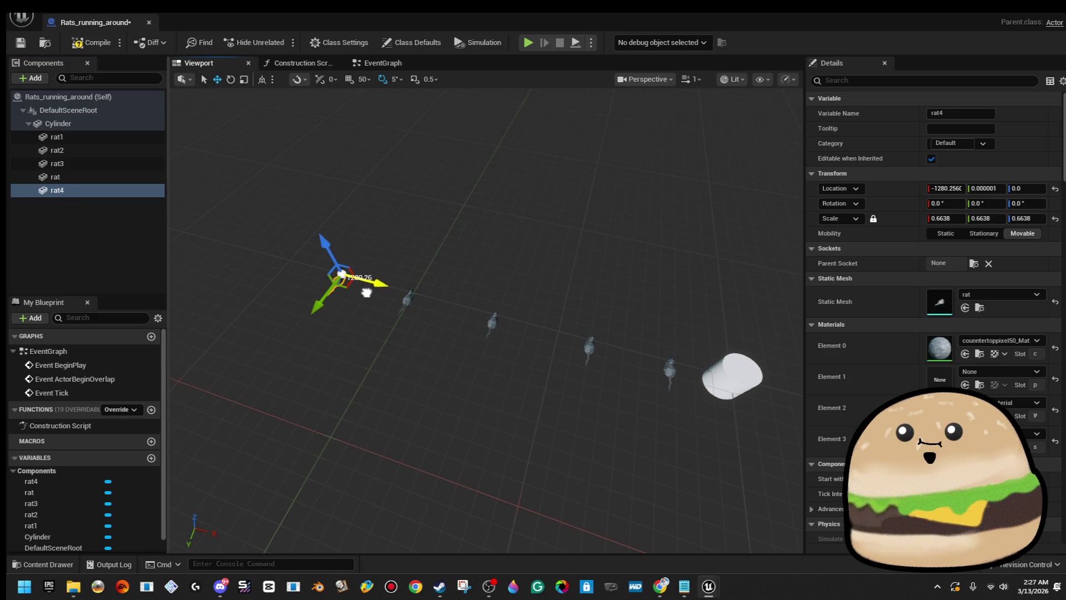
click(96, 137)
shift+click(99, 192)
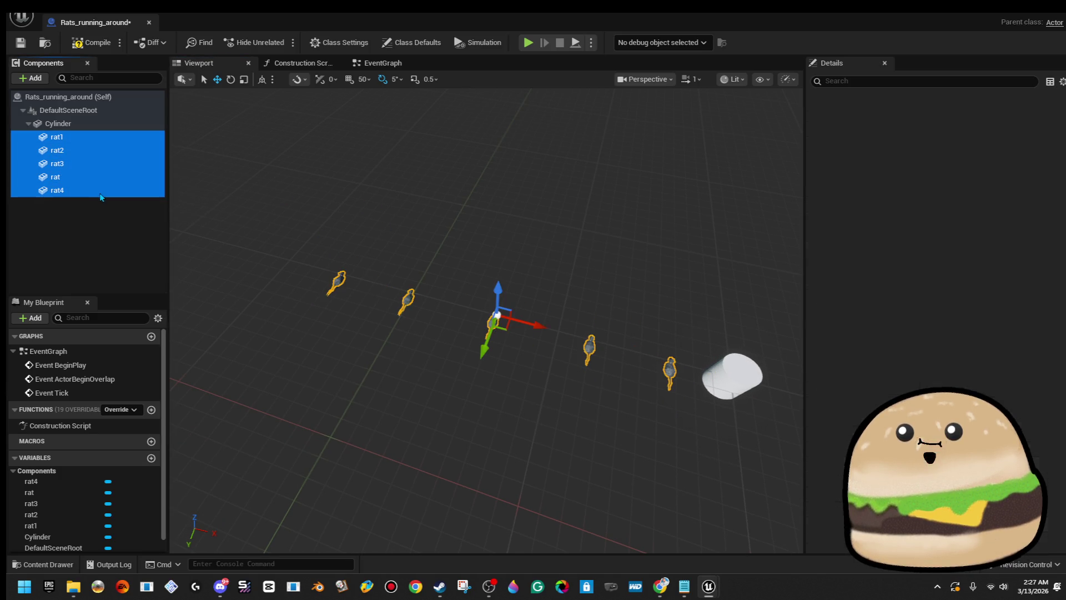
right_click(144, 179)
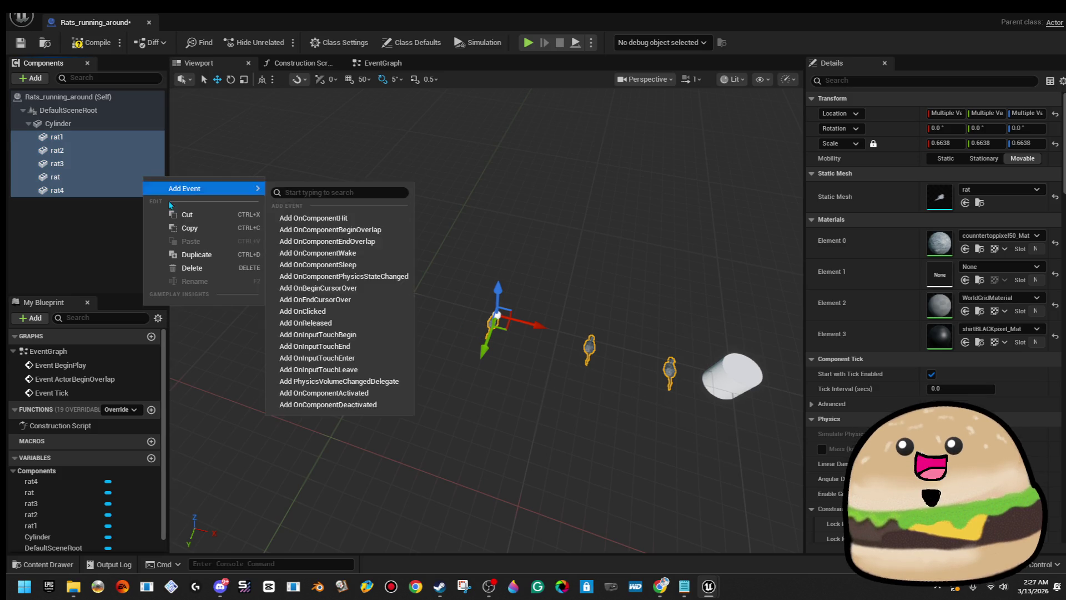
click(208, 256)
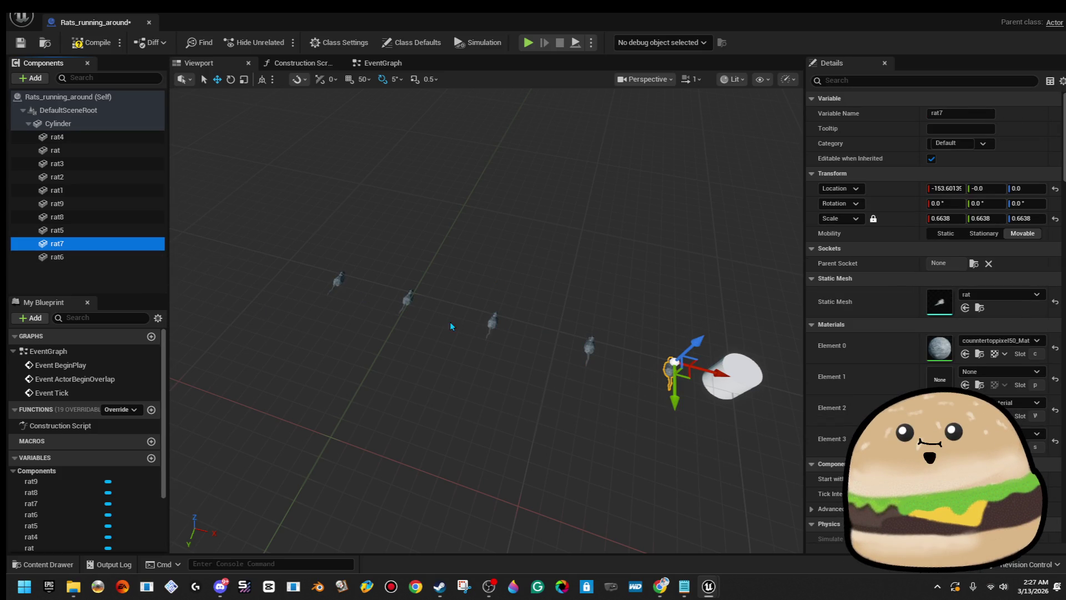
Step: Select a row of rats and rotate it around the vertical axis
click(716, 389)
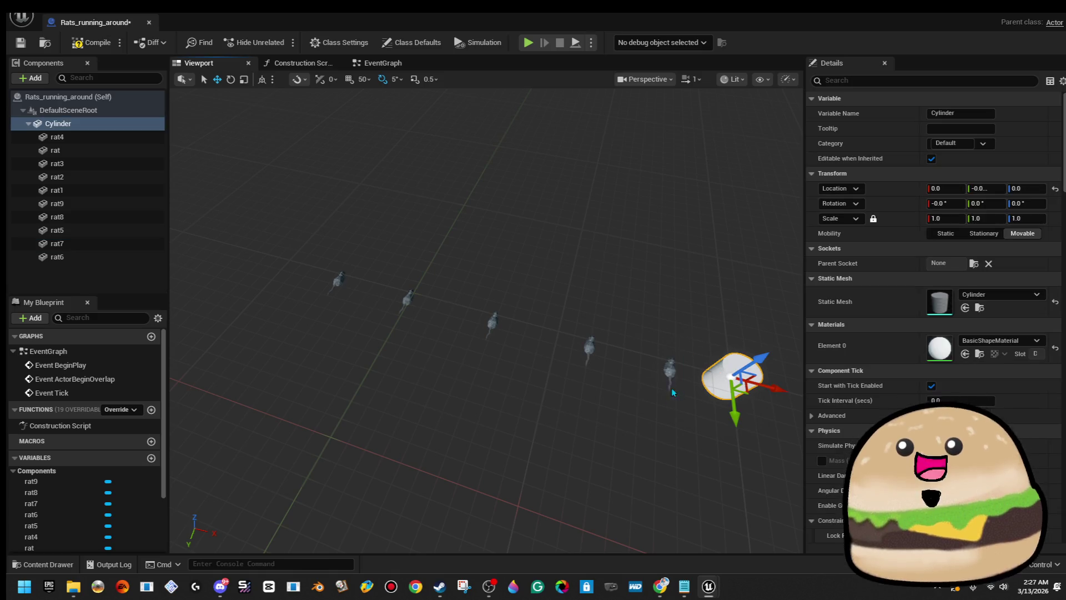
click(670, 369)
ctrl+click(589, 348)
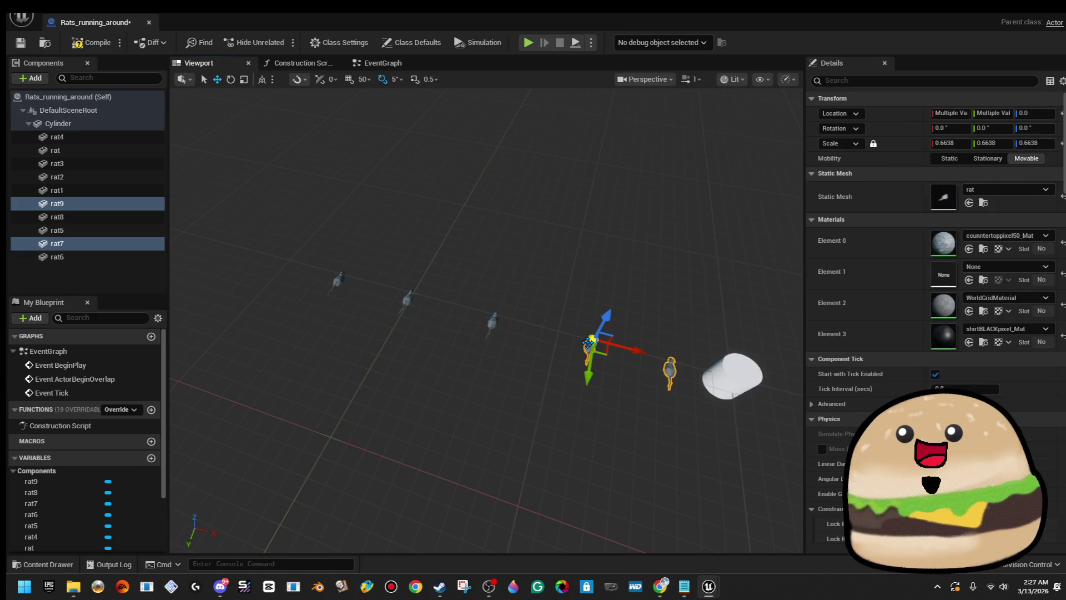
ctrl+click(491, 323)
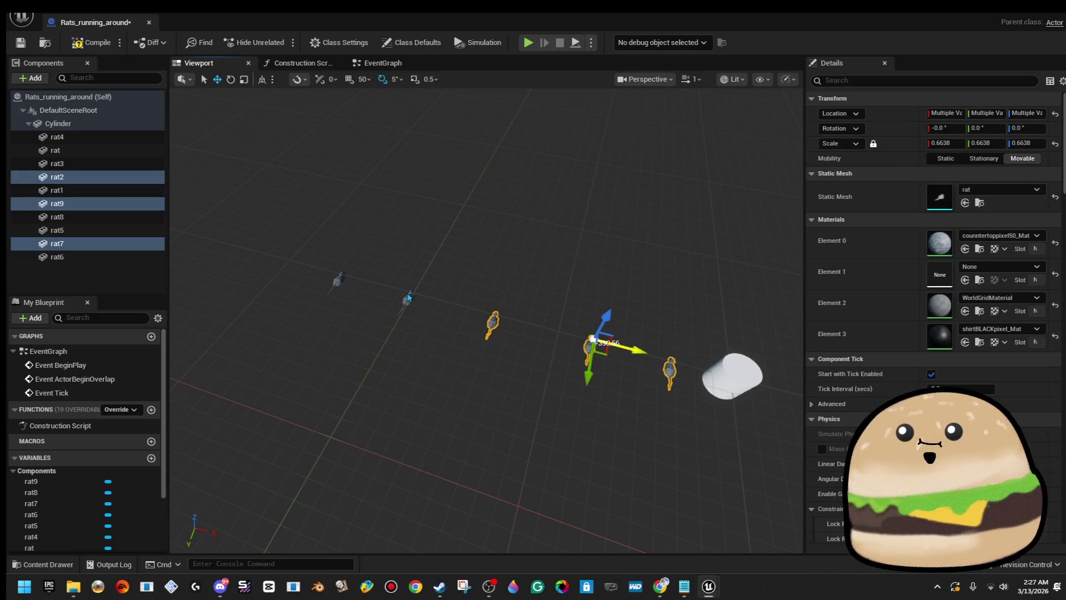
ctrl+click(407, 295)
ctrl+click(341, 280)
mouse_move(517, 237)
mouse_down()
mouse_move(505, 234)
mouse_move(511, 311)
mouse_up()
key(e)
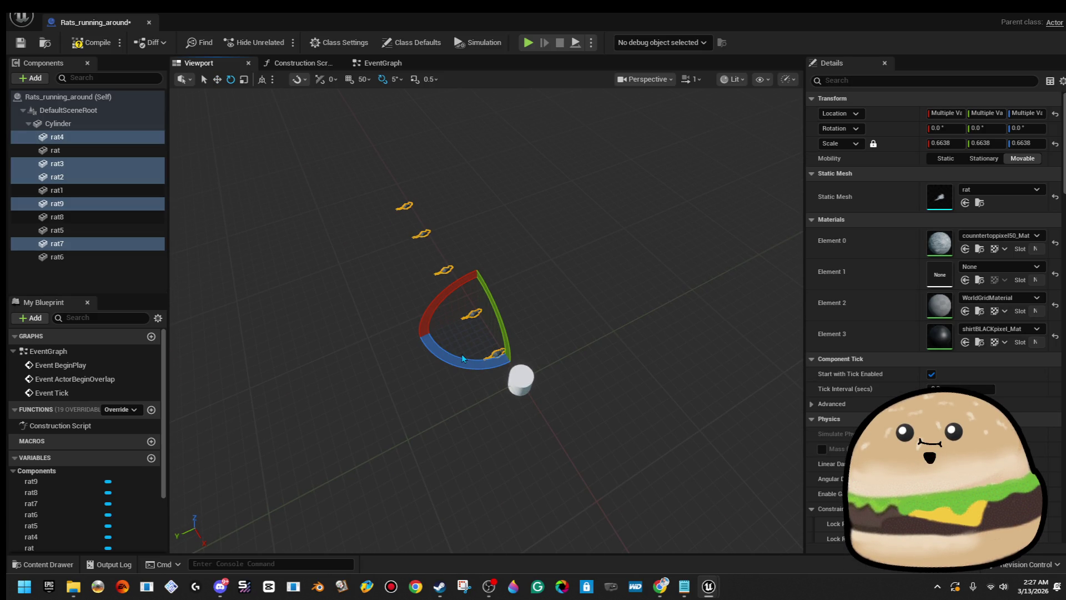
mouse_move(477, 367)
mouse_down()
mouse_move(494, 383)
mouse_move(519, 376)
mouse_up()
ctrl+click(525, 384)
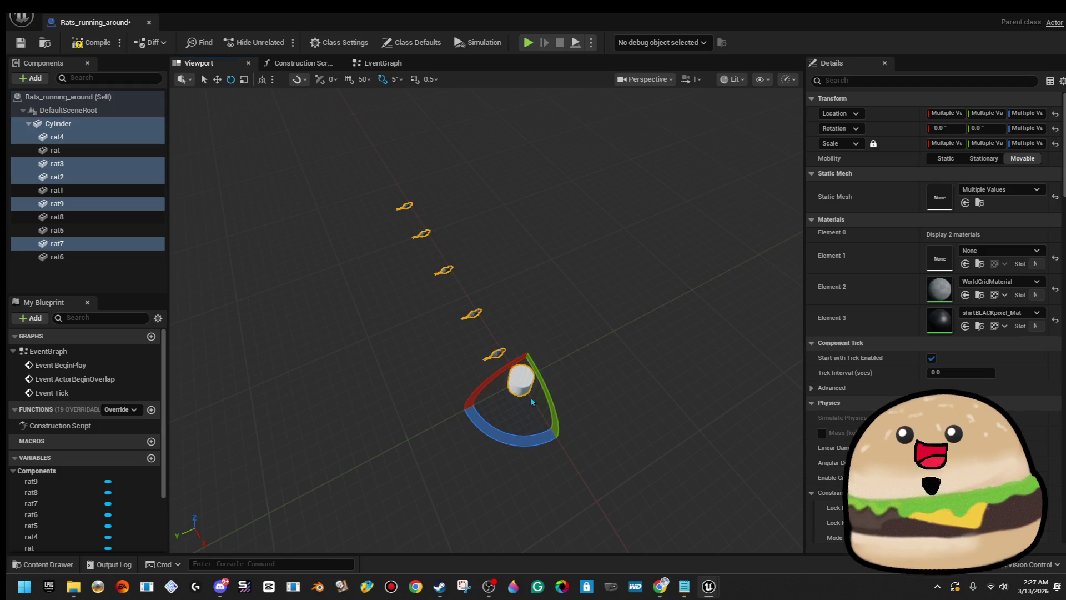
mouse_move(534, 436)
mouse_down()
mouse_move(559, 441)
mouse_move(472, 236)
mouse_move(481, 229)
mouse_up()
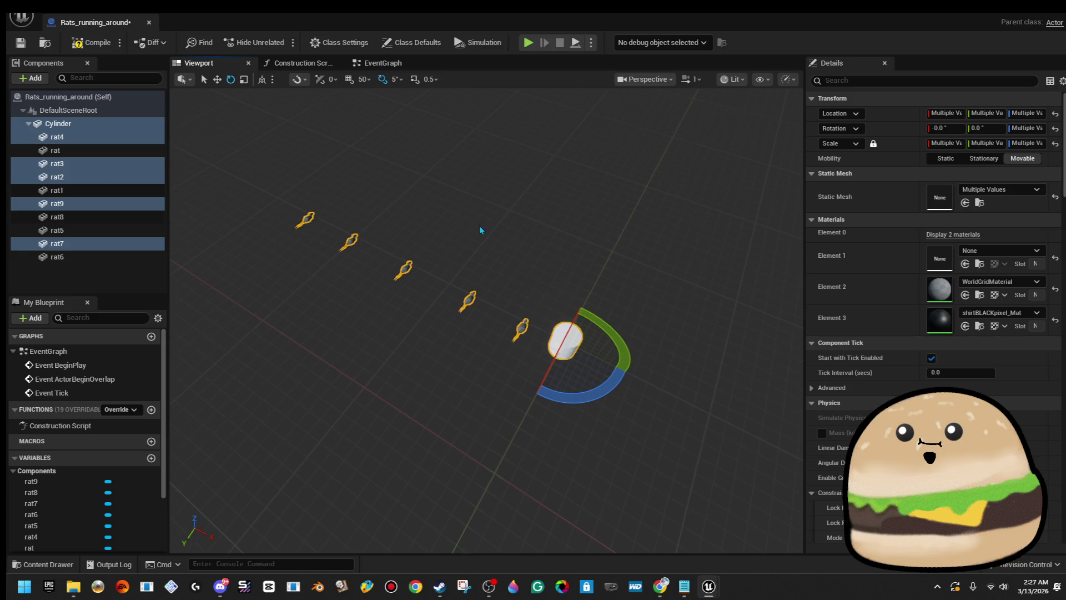
Step: Select rat, rat1–rat4 and rat9 and move them up and to the right
click(520, 328)
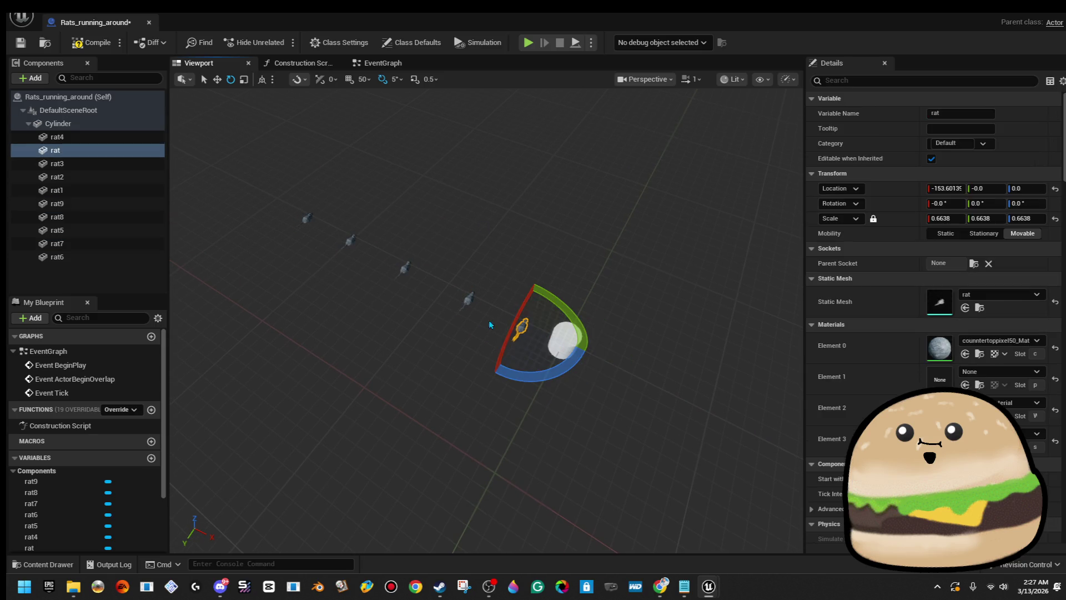
click(466, 299)
click(303, 220)
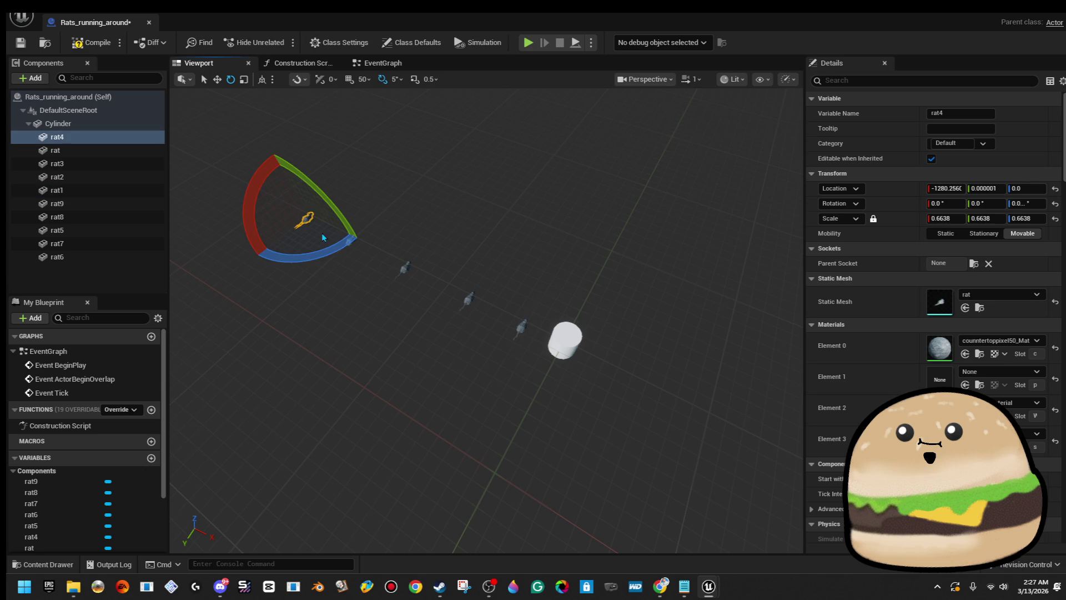
ctrl+click(403, 268)
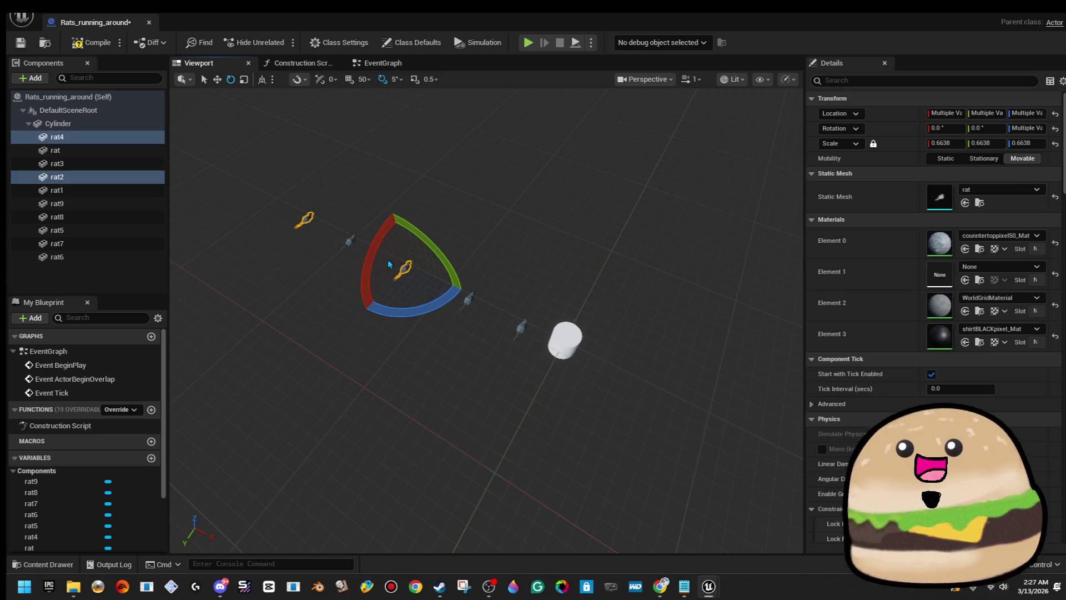
ctrl+click(350, 239)
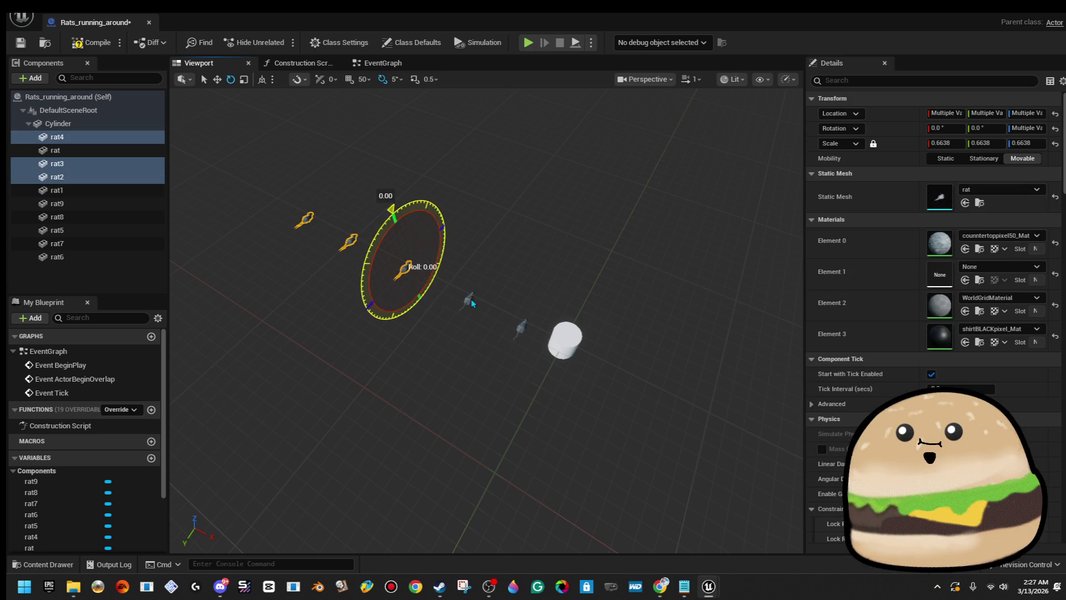
ctrl+click(471, 299)
ctrl+click(527, 327)
mouse_move(485, 279)
mouse_down()
mouse_move(516, 278)
mouse_move(490, 284)
mouse_up()
drag(402, 295, 394, 289)
key(w)
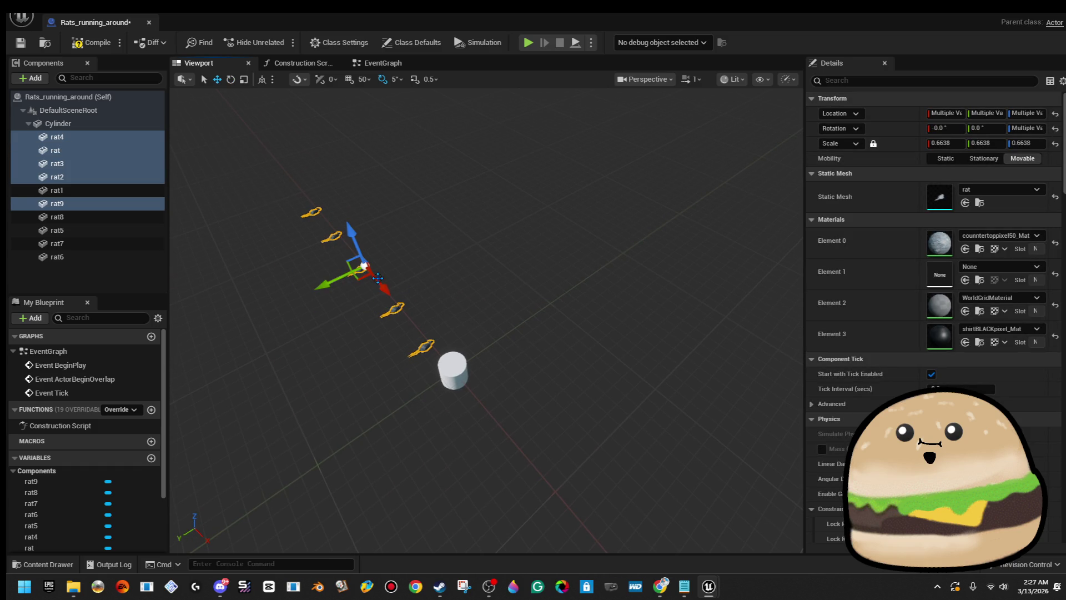
mouse_move(328, 282)
mouse_down()
mouse_move(377, 253)
mouse_move(450, 279)
mouse_up()
Step: Orbit the view to inspect the two fanned lines of rats
key(e)
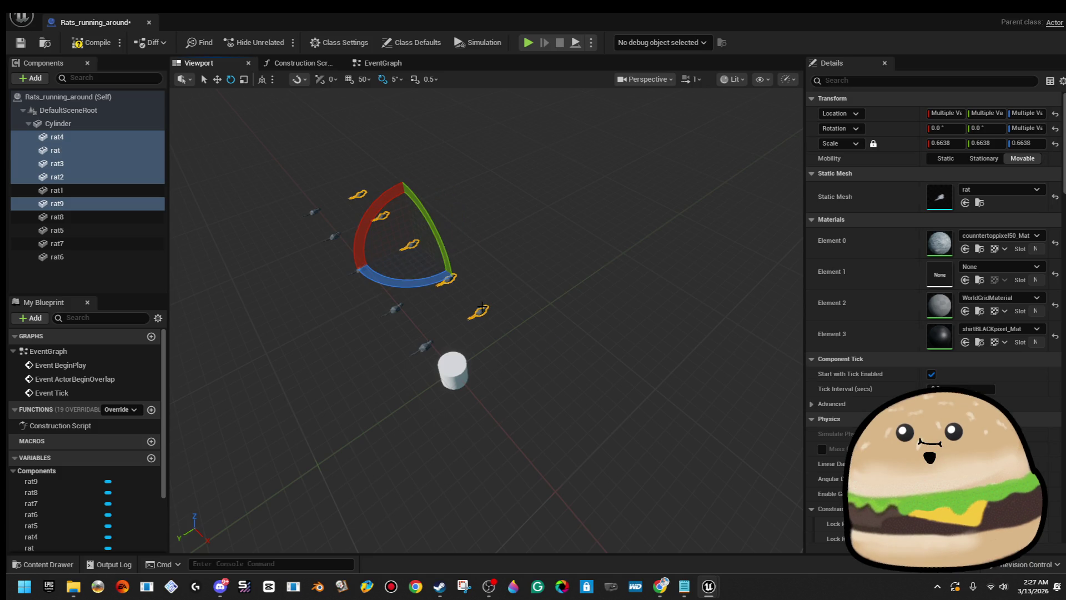
mouse_move(464, 292)
mouse_down()
mouse_move(490, 376)
mouse_move(492, 360)
mouse_up()
key(w)
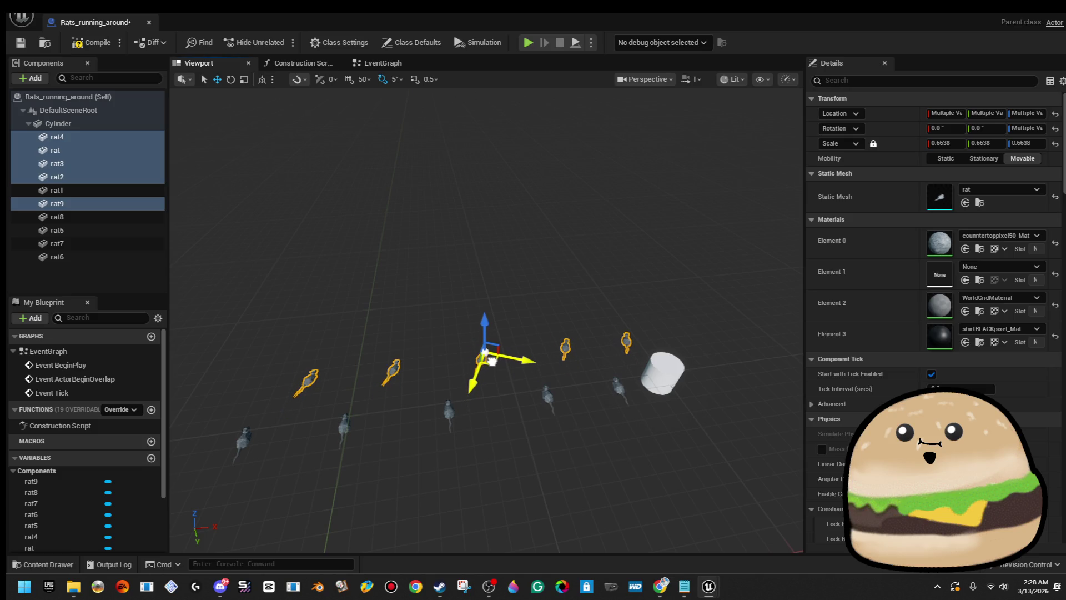
drag(432, 325, 462, 330)
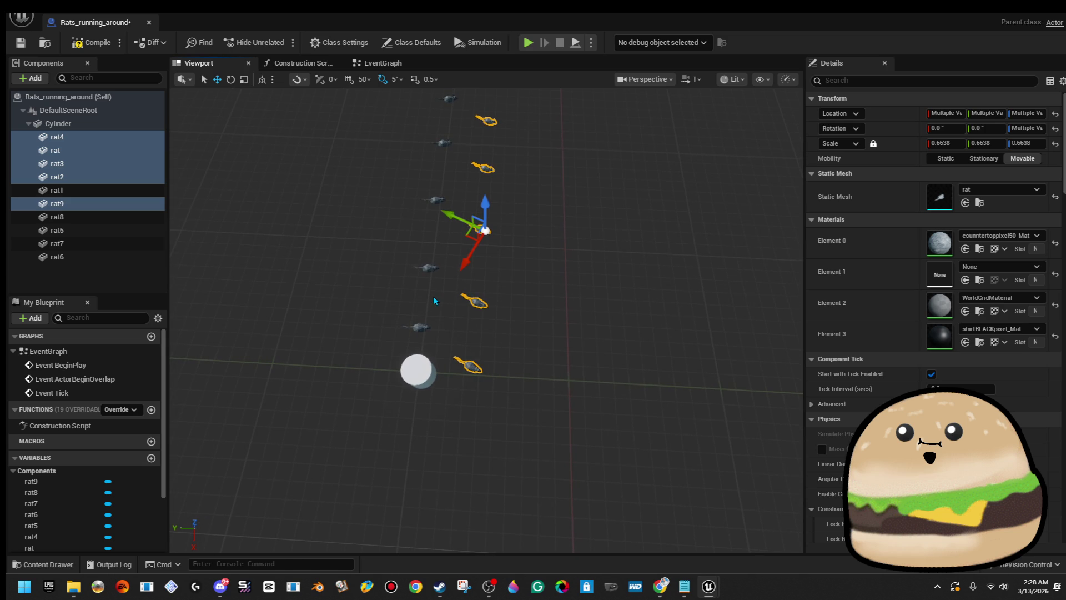
mouse_move(463, 266)
mouse_down()
mouse_move(480, 254)
mouse_move(375, 240)
mouse_move(519, 243)
mouse_move(494, 248)
mouse_up()
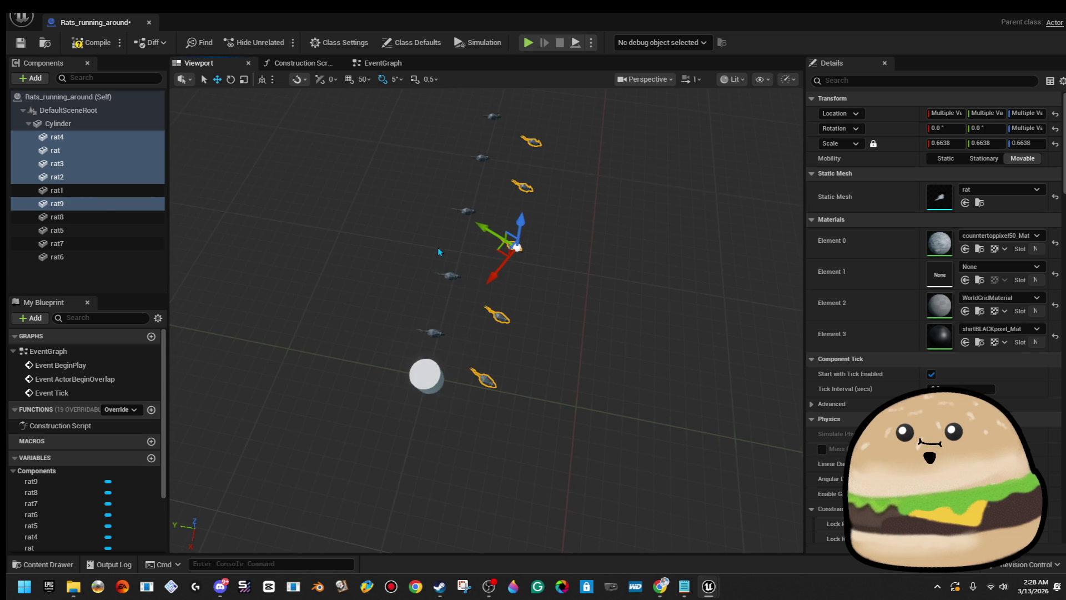
right_click(102, 204)
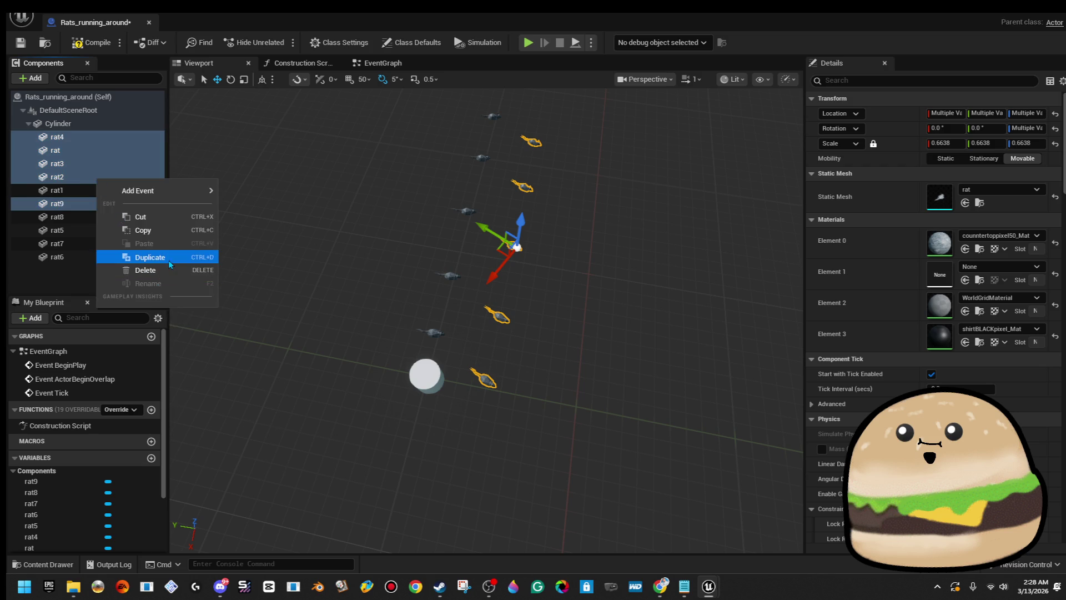
Step: Duplicate the selected rats, then select the column rat, rat12, rat2, rat3 and rat4
click(170, 265)
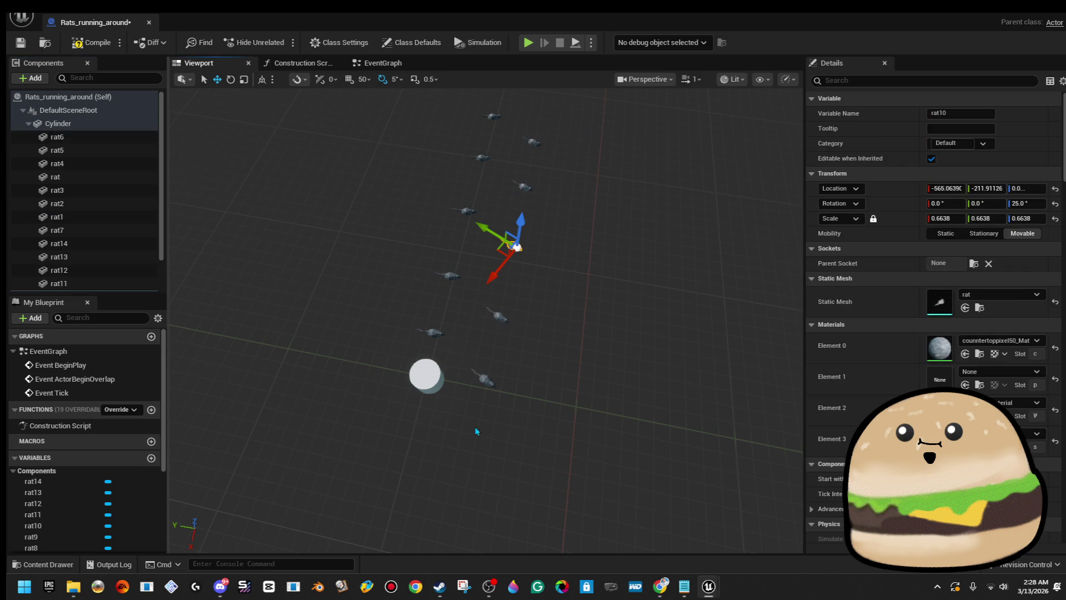
click(484, 380)
ctrl+click(502, 318)
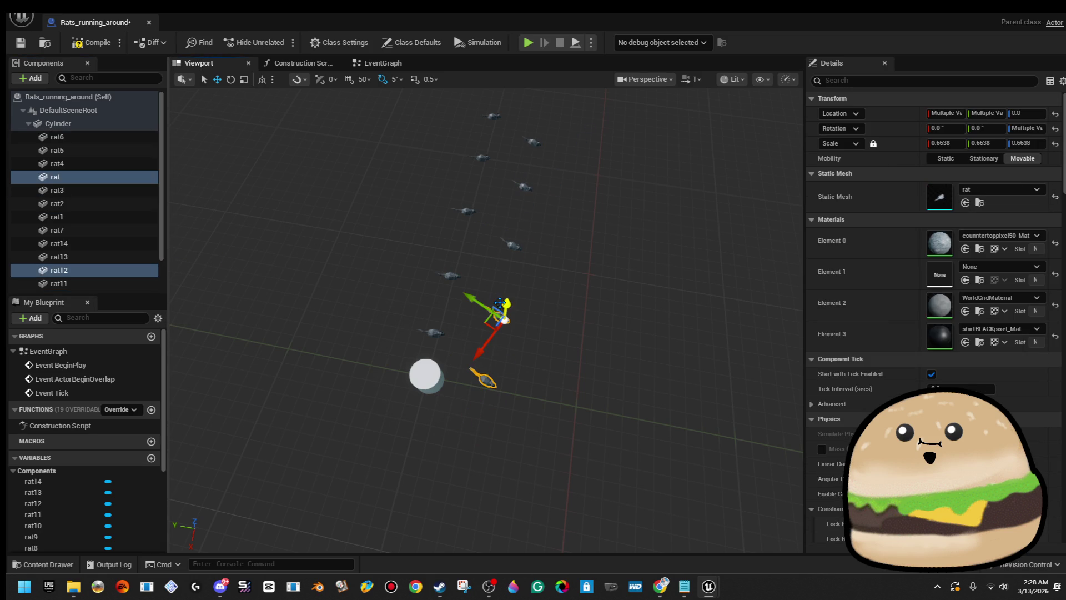
ctrl+click(508, 247)
ctrl+click(518, 192)
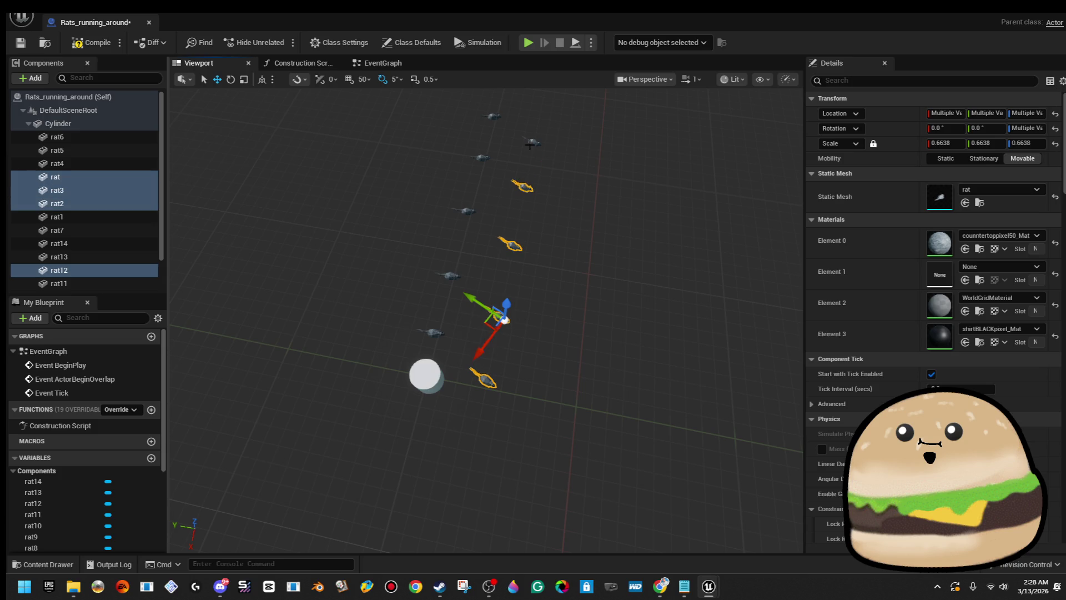
ctrl+click(532, 143)
drag(532, 143, 537, 257)
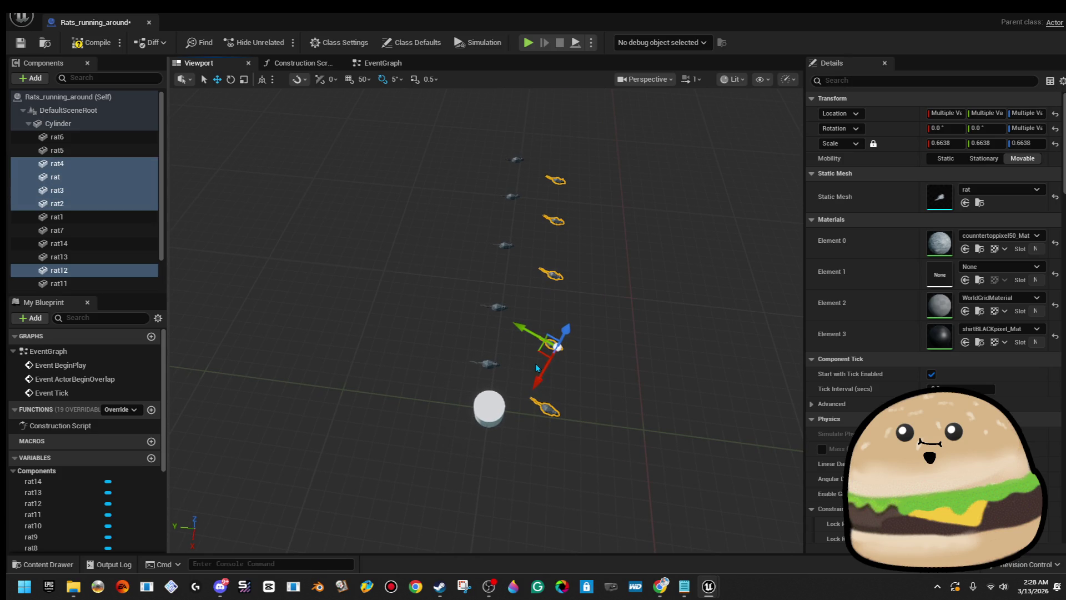
Step: Alt-drag copies of the column beside it and rotate them to -15° yaw
mouse_move(535, 350)
mouse_down()
mouse_move(430, 355)
mouse_move(425, 344)
mouse_move(405, 389)
mouse_move(450, 393)
mouse_up()
key(e)
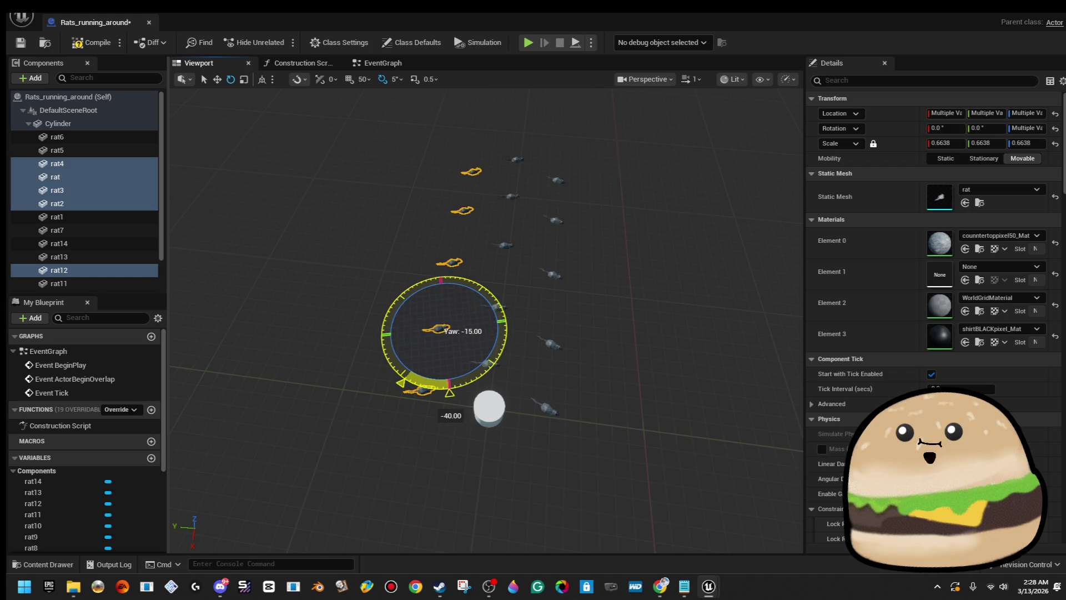
drag(450, 393, 437, 387)
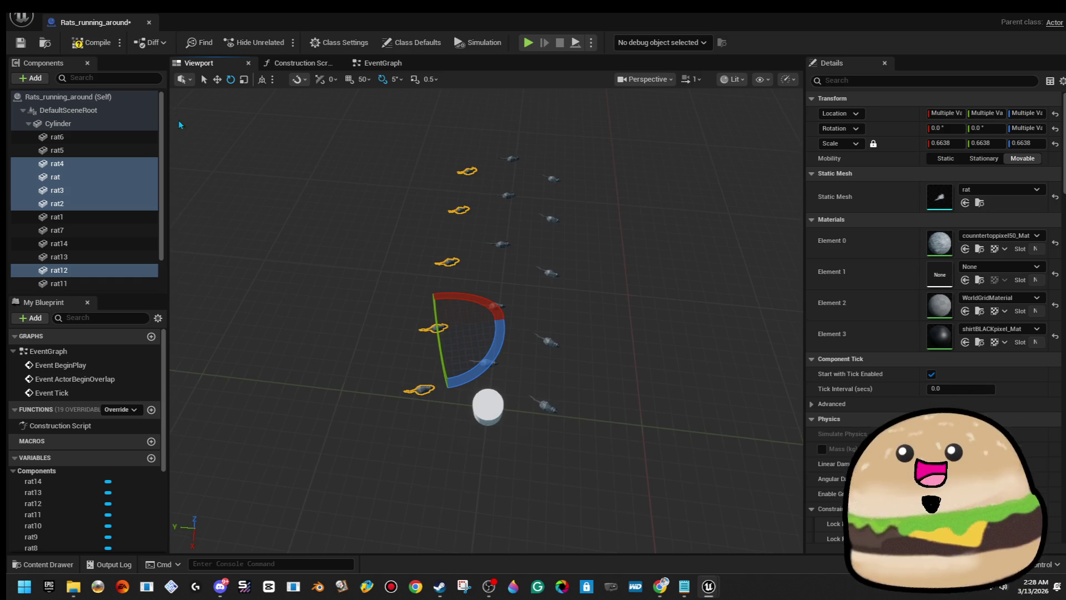
click(125, 163)
Step: Select the rat component and nudge it slightly right with the move gizmo
click(420, 388)
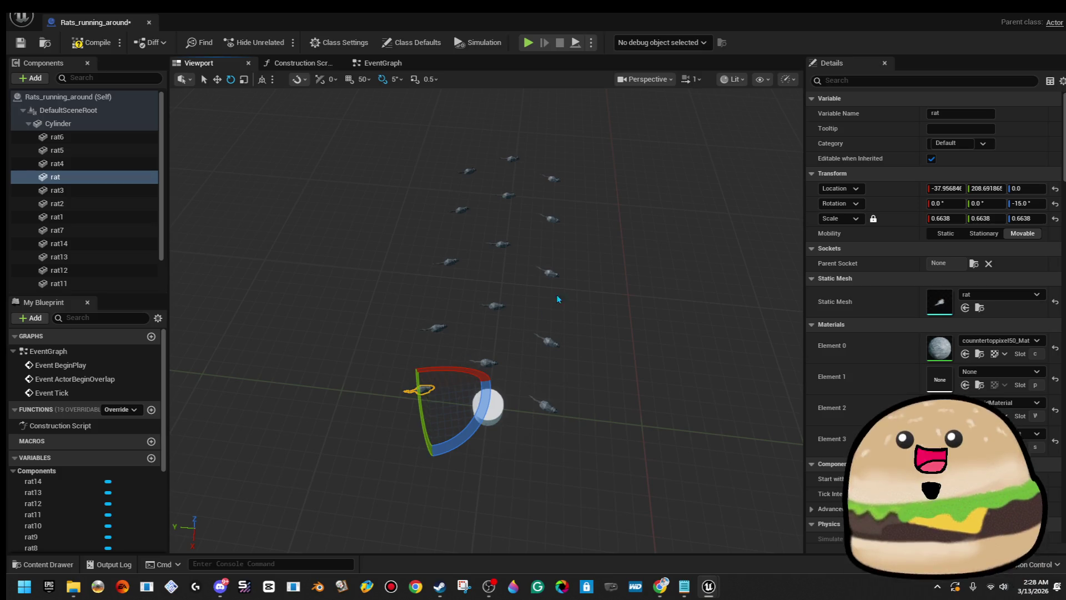
key(w)
key(e)
key(w)
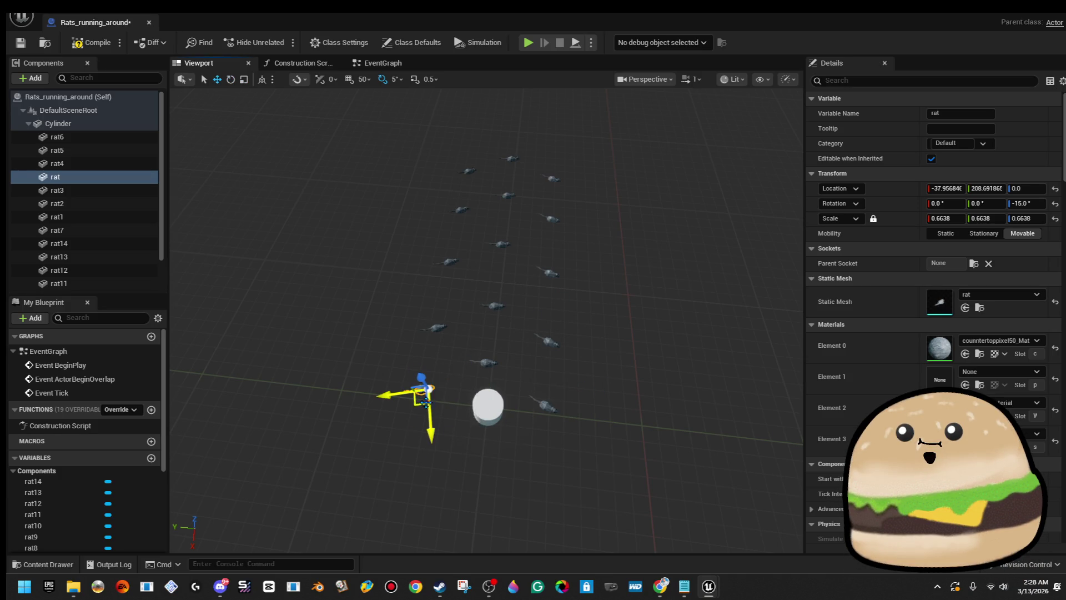
drag(421, 399, 423, 399)
Step: Reposition rat2, rat3 and rat4 leftward and shift rat14 to the right
click(447, 259)
drag(422, 264, 420, 267)
click(454, 212)
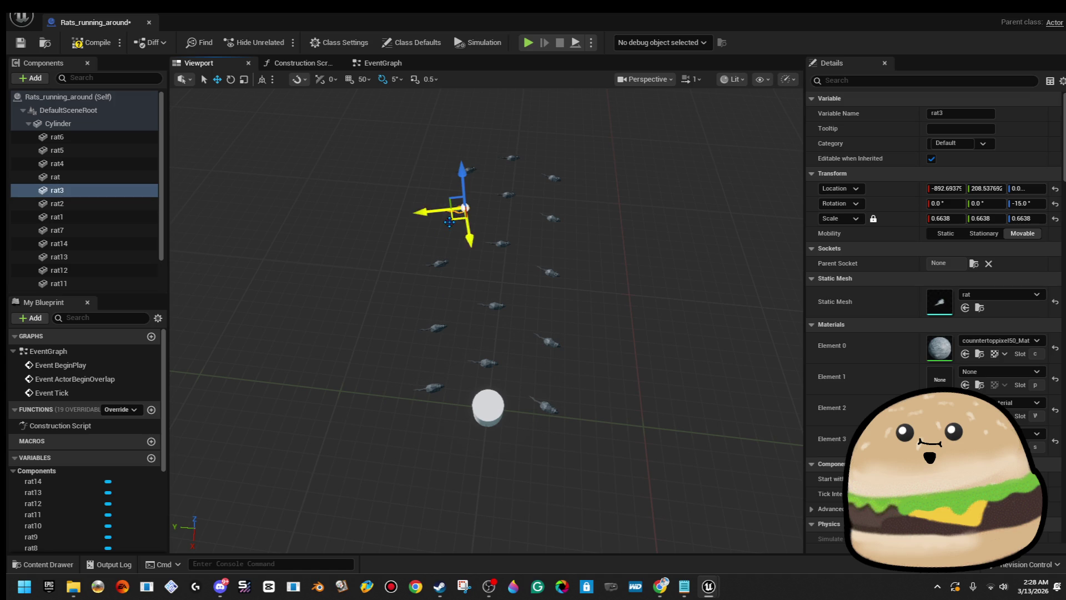
drag(447, 217, 428, 217)
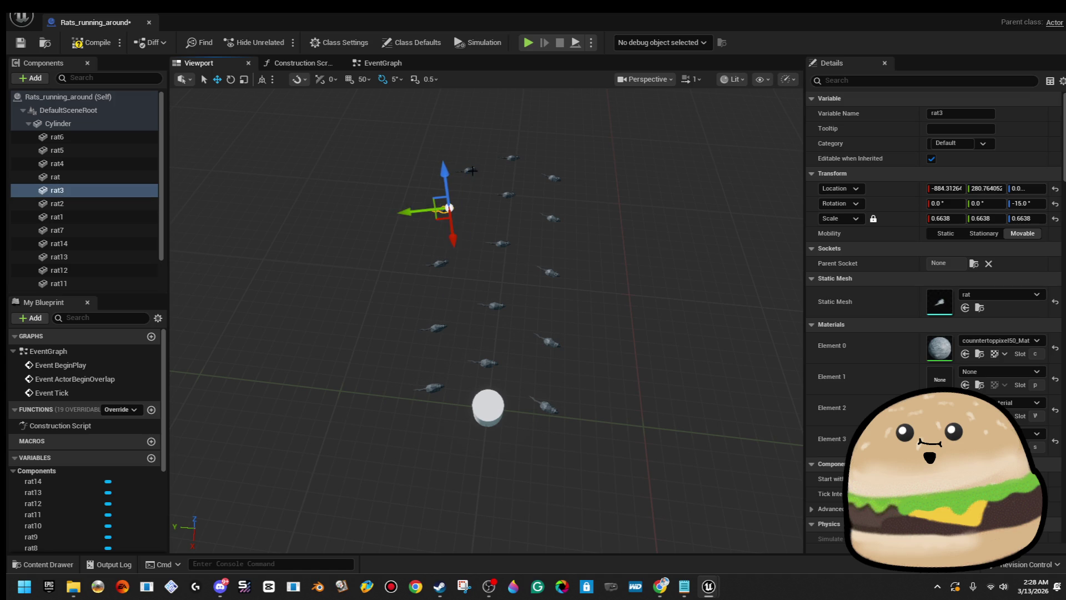
click(470, 171)
drag(458, 183, 441, 180)
click(558, 180)
drag(557, 177, 595, 178)
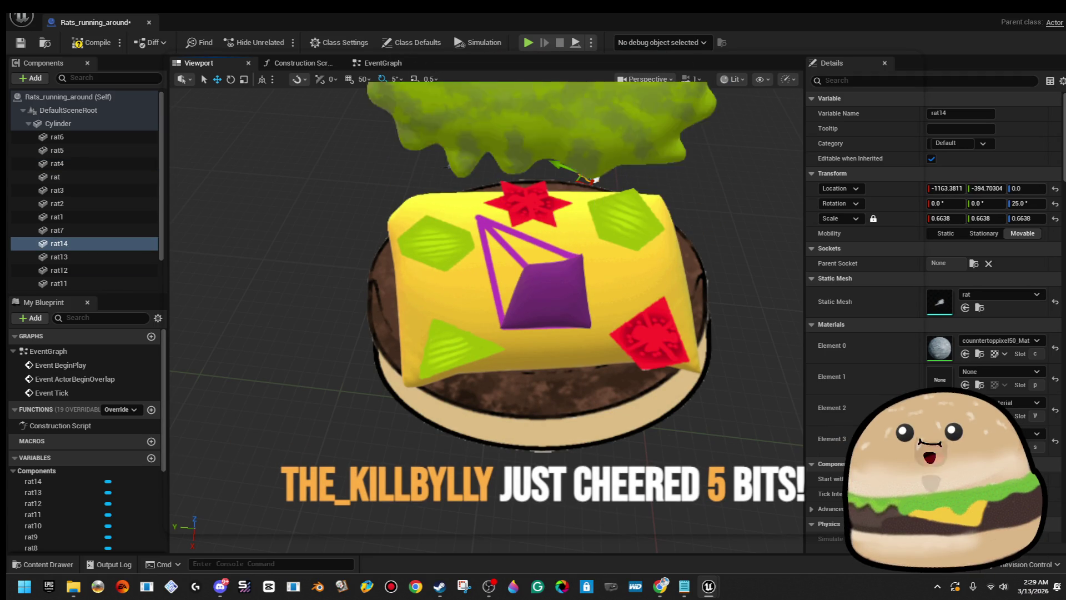
Step: Step through rat11, rat10, rat9 and rat13 in the Components list, ending on the Cylinder
click(59, 283)
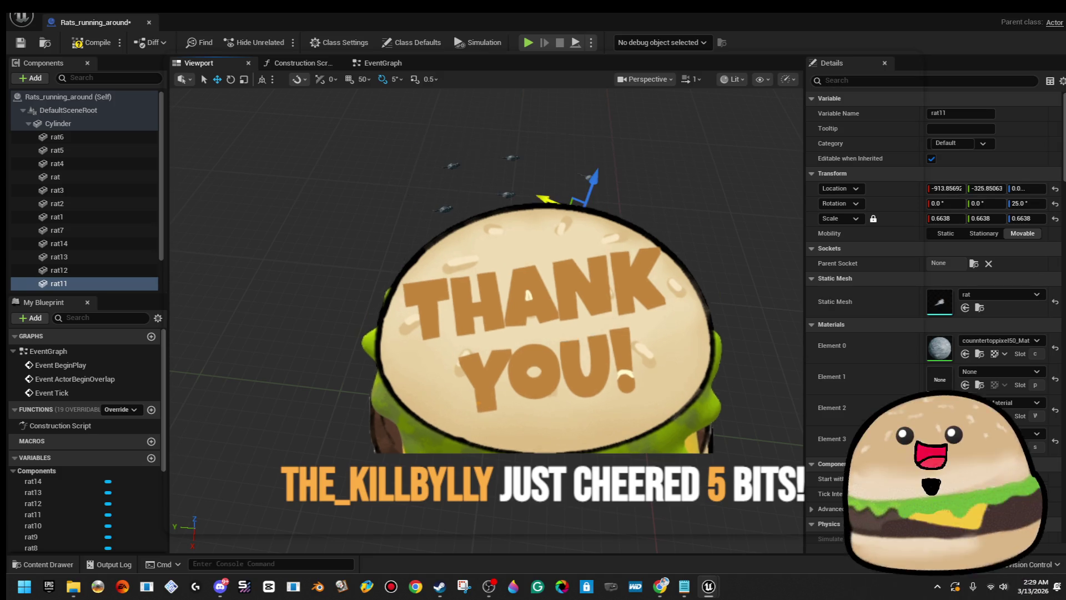
key(Down)
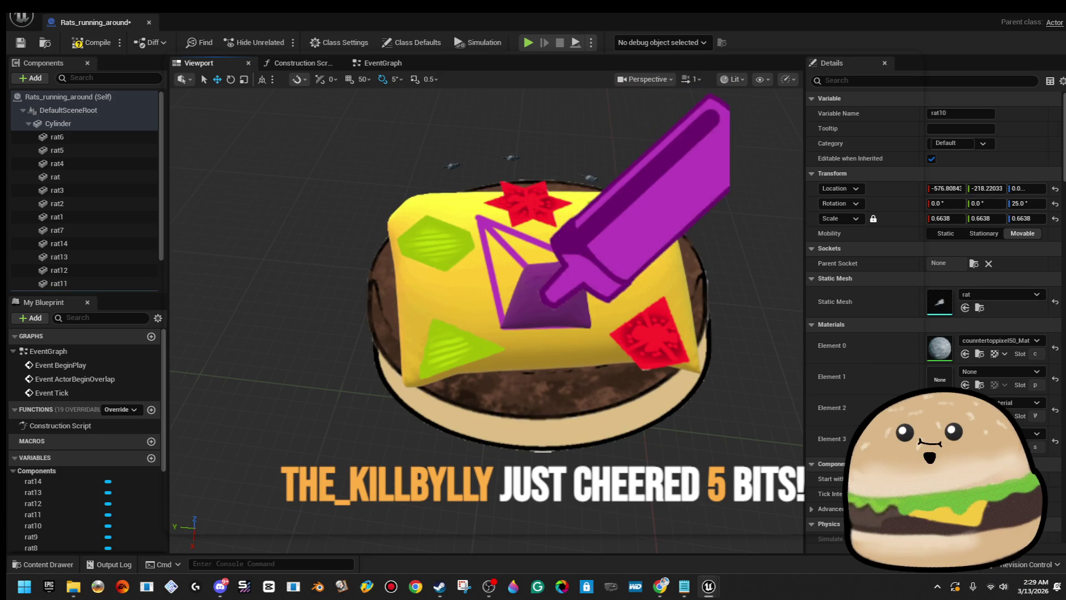
key(Down)
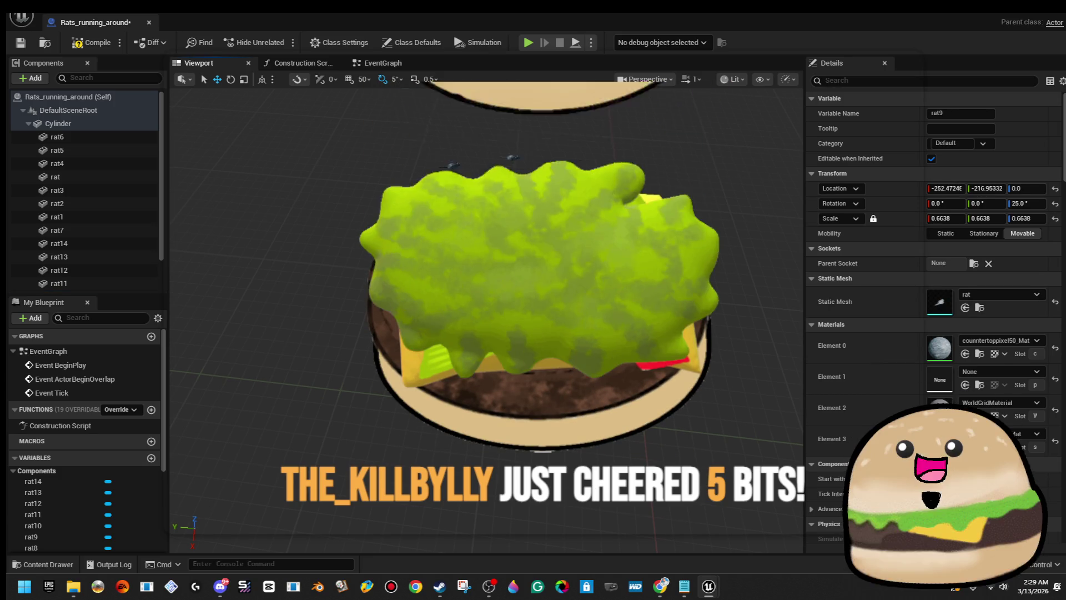
click(59, 256)
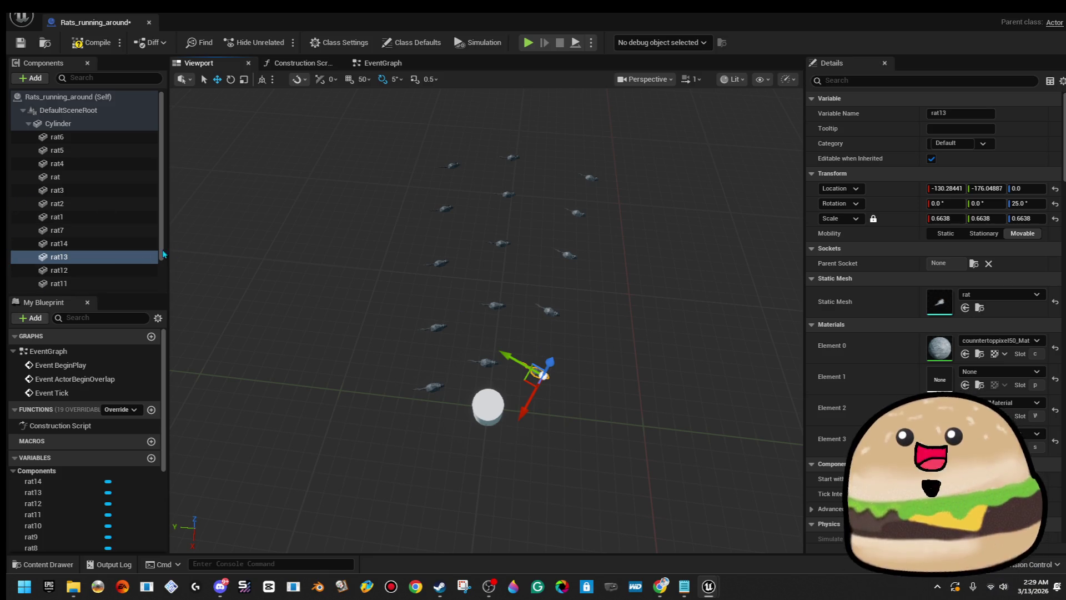
click(487, 405)
Step: Delete the Cylinder, undo the deletion, and nudge rat13 to a new spot
key(Delete)
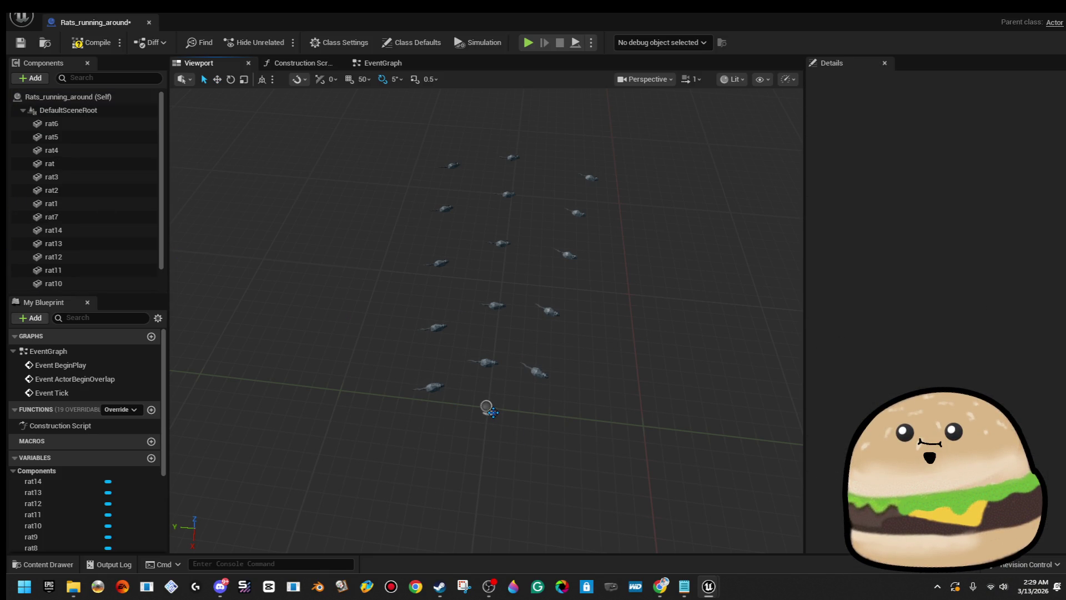
key(ctrl+z)
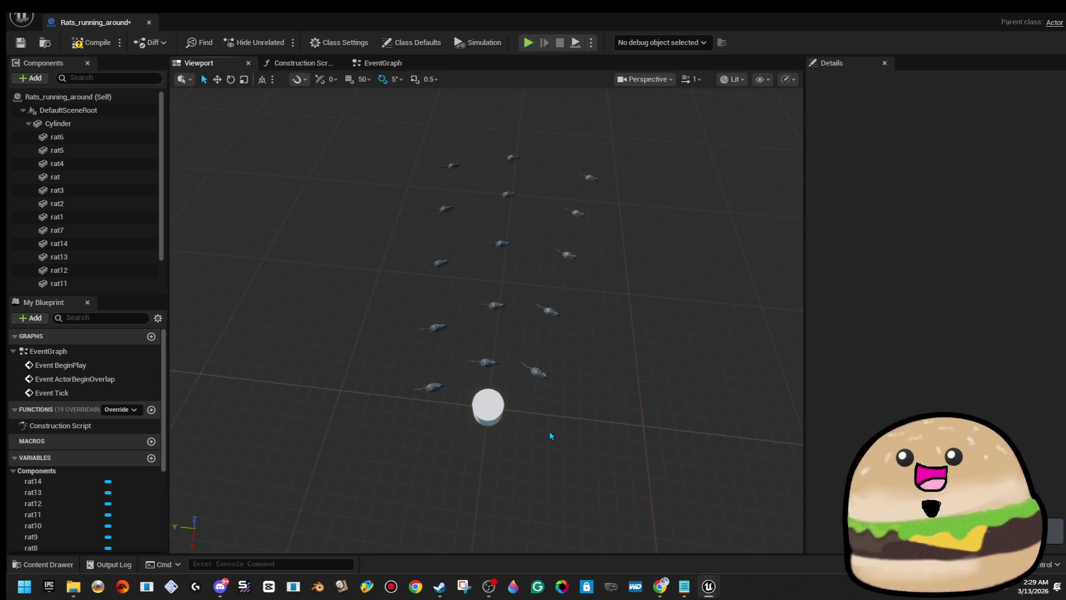
click(537, 376)
drag(535, 379, 523, 385)
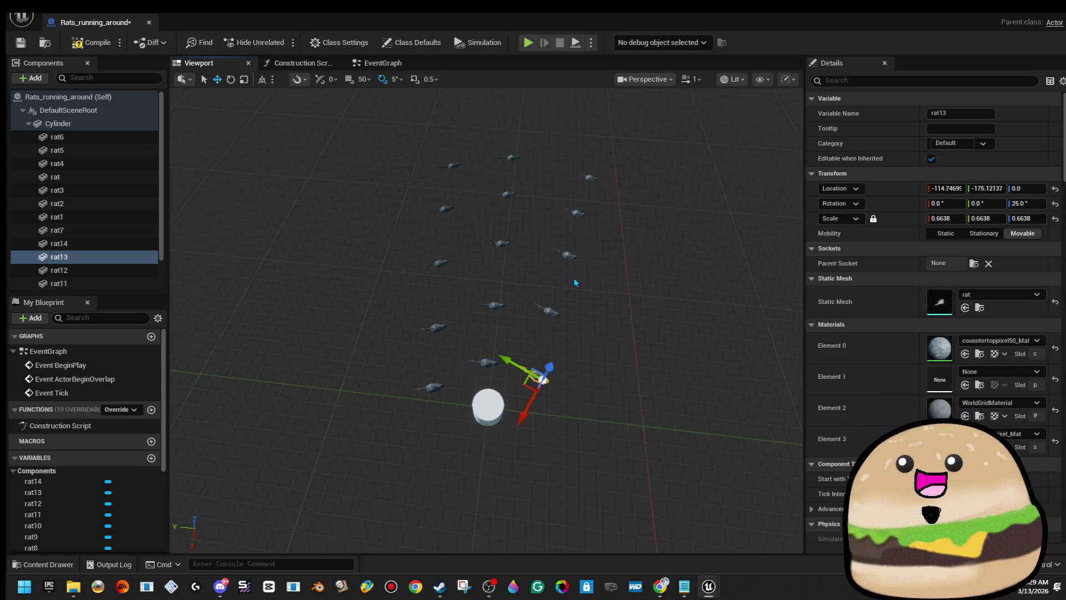
Step: Slide rat4 and rat3 left, raise rat12, and move the rat up and right
click(452, 165)
drag(437, 169, 428, 173)
click(447, 207)
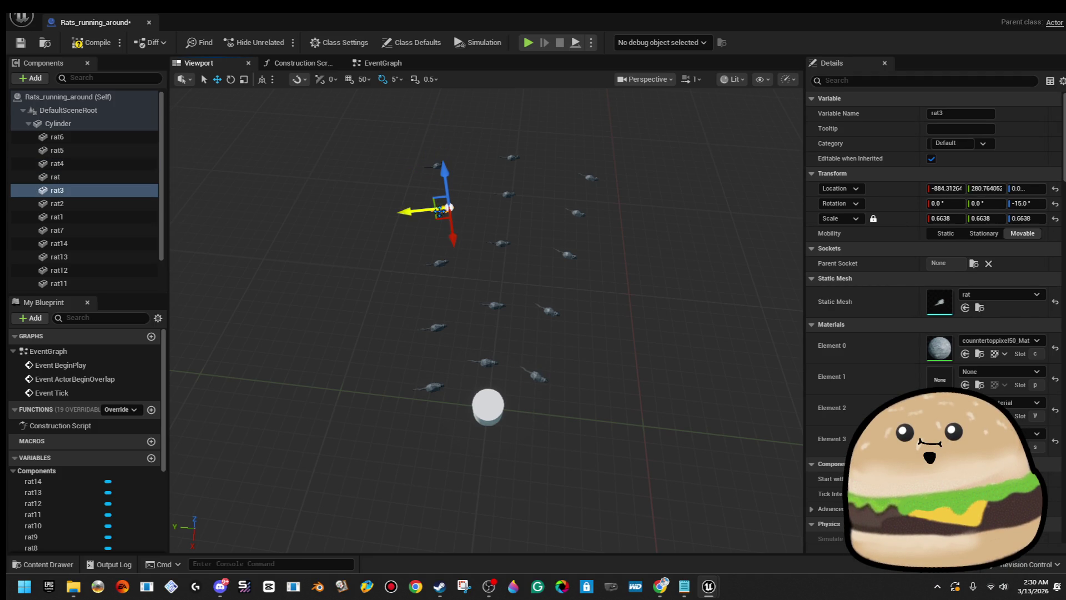
drag(434, 221, 427, 222)
click(433, 326)
drag(444, 355, 447, 348)
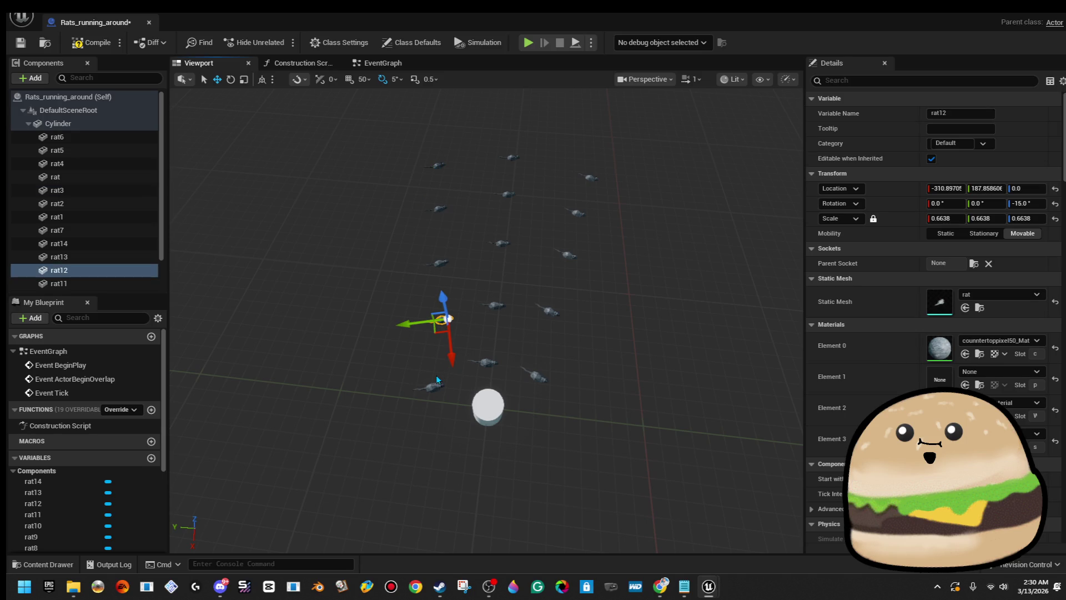
click(430, 382)
drag(433, 389, 443, 385)
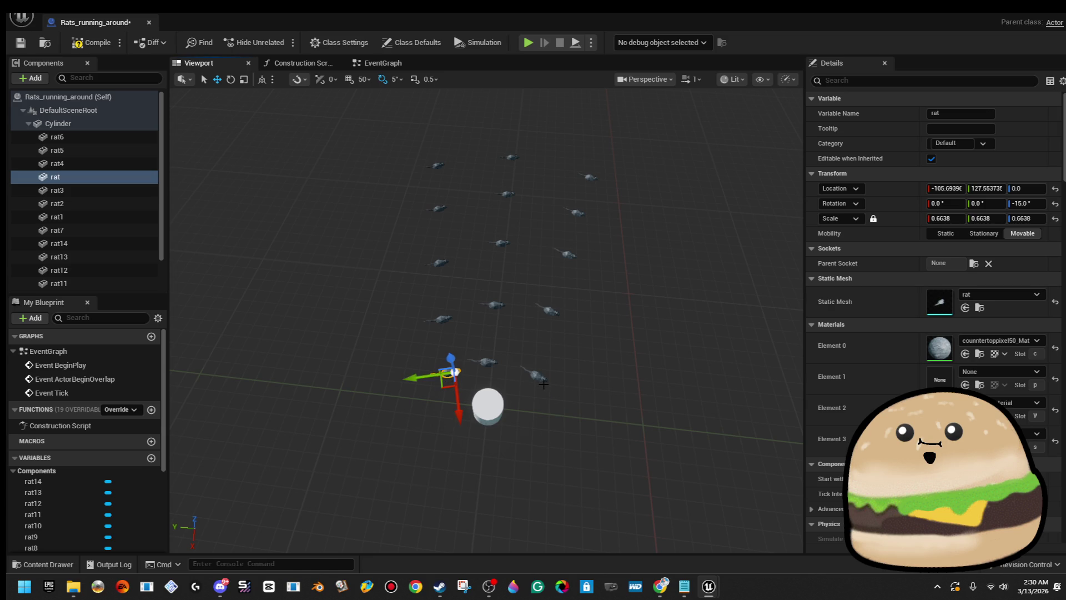
Step: Move rat13 up and left, check rat7 and rat1, and save Rats_running_around
click(535, 377)
mouse_move(532, 380)
mouse_down()
mouse_move(520, 345)
mouse_move(489, 333)
mouse_move(502, 284)
mouse_up()
click(486, 355)
click(494, 300)
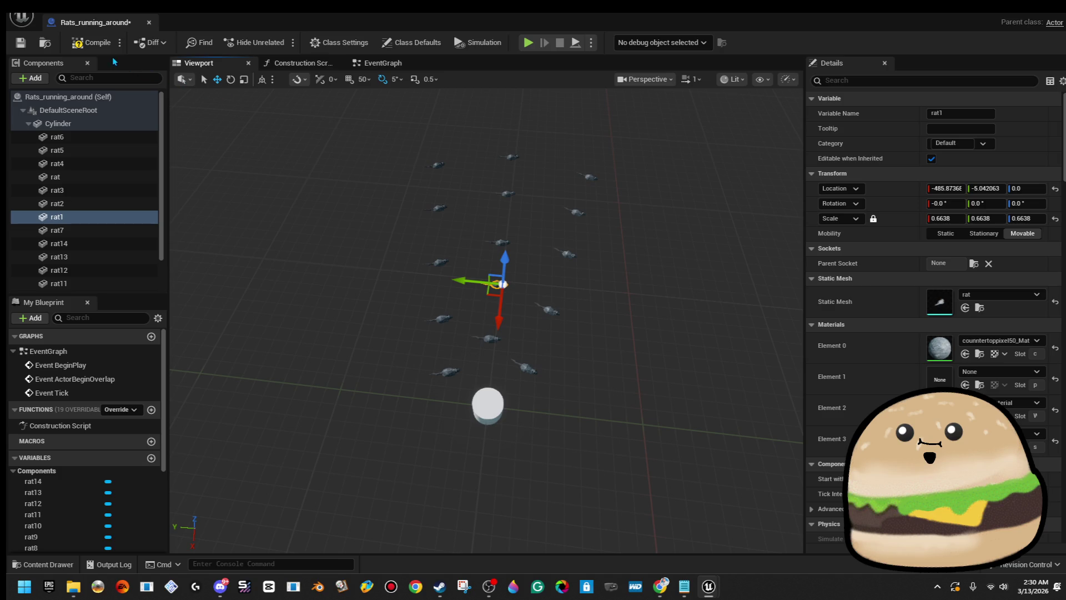
key(ctrl+s)
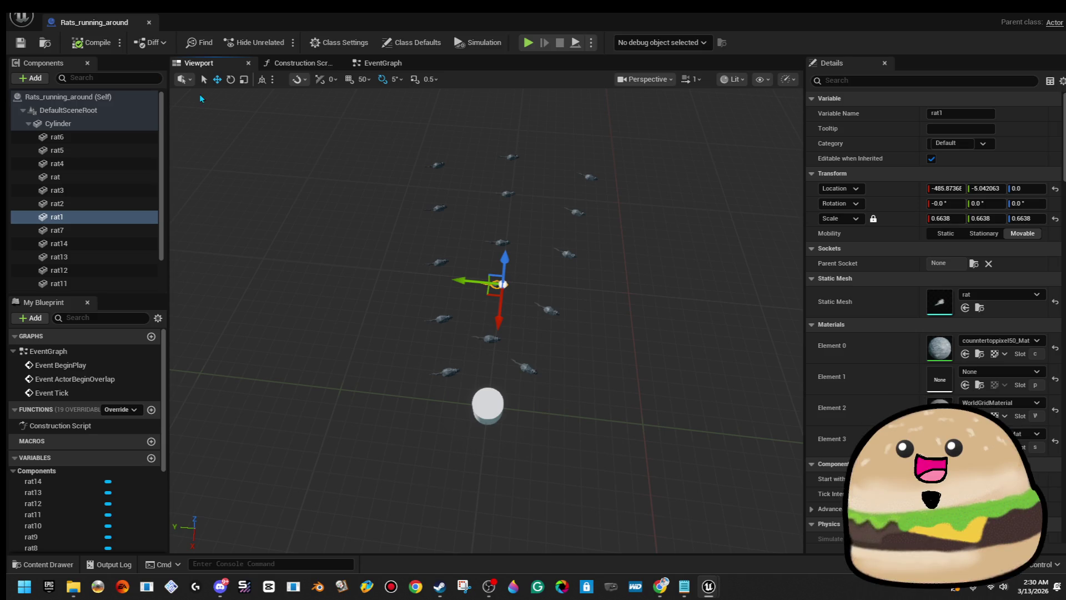
click(445, 162)
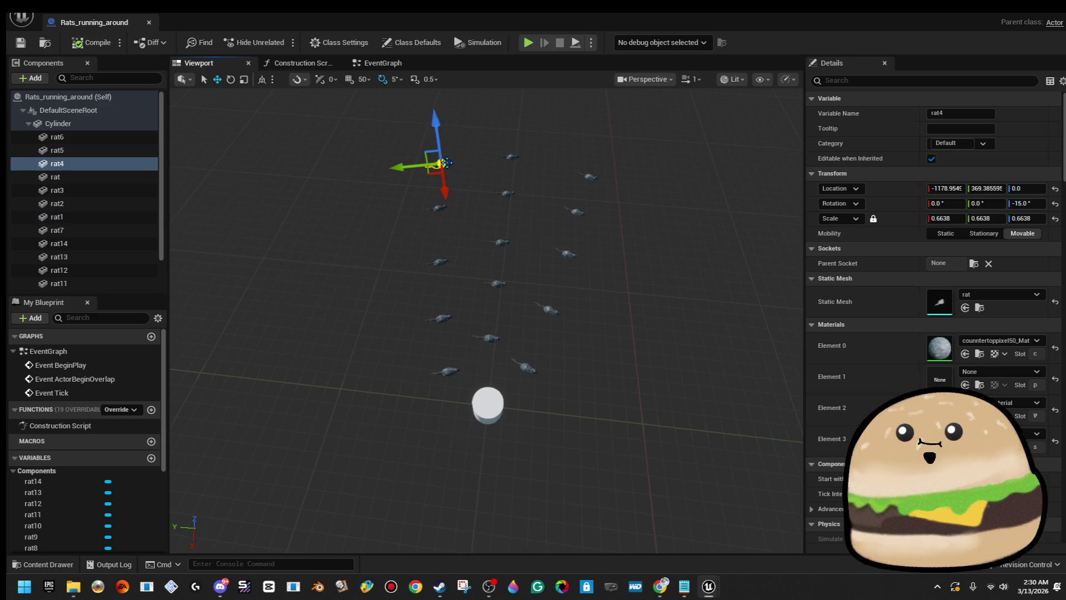
Step: Select rat3, rat2, rat12, rat and the Cylinder together in rotate mode
ctrl+click(438, 207)
ctrl+click(439, 262)
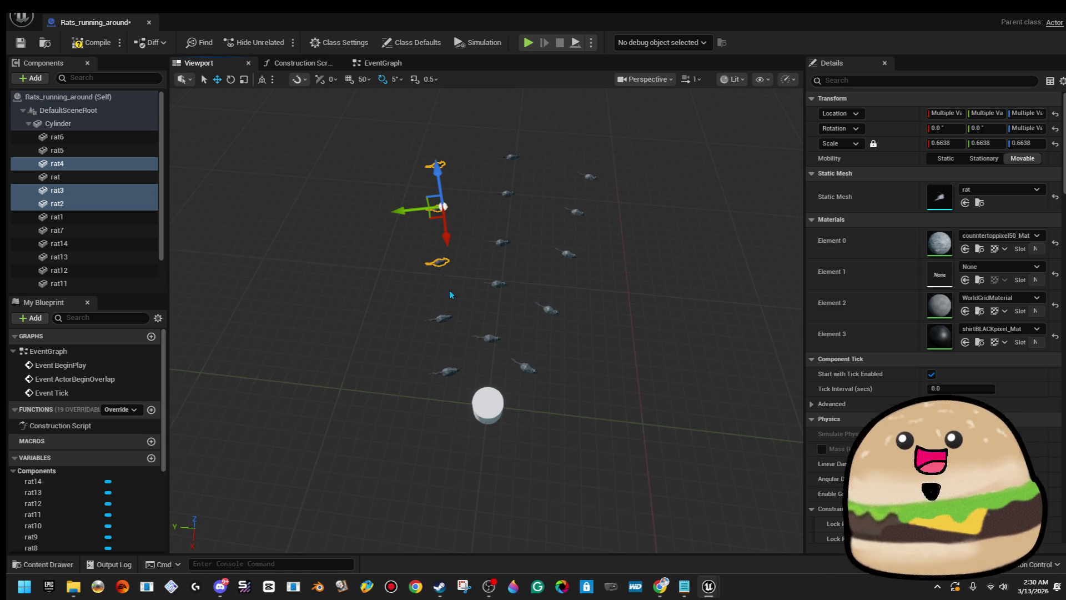
ctrl+click(444, 319)
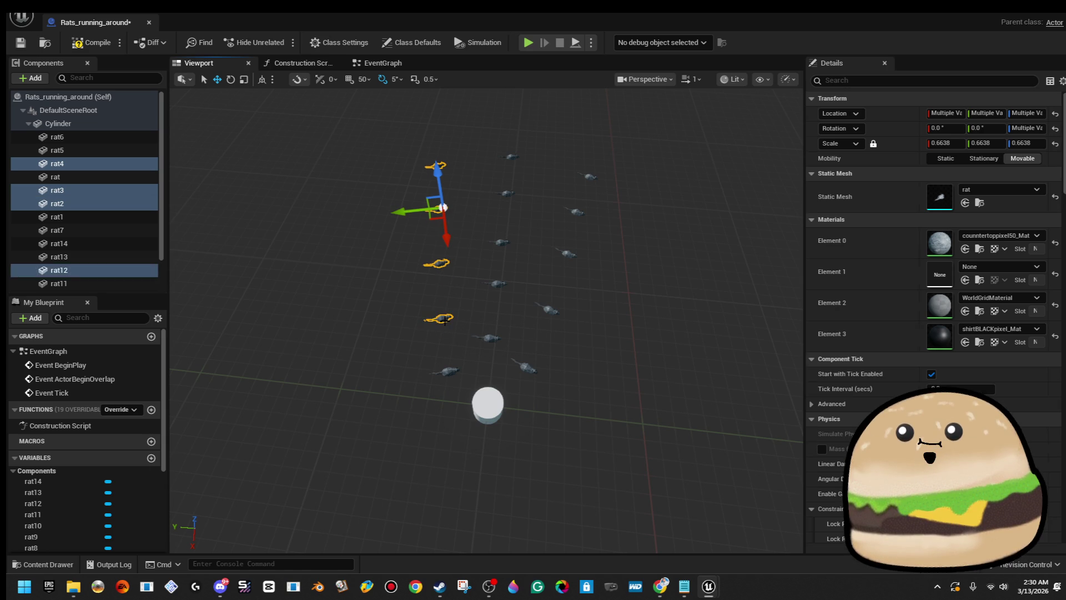
ctrl+click(448, 370)
ctrl+click(477, 406)
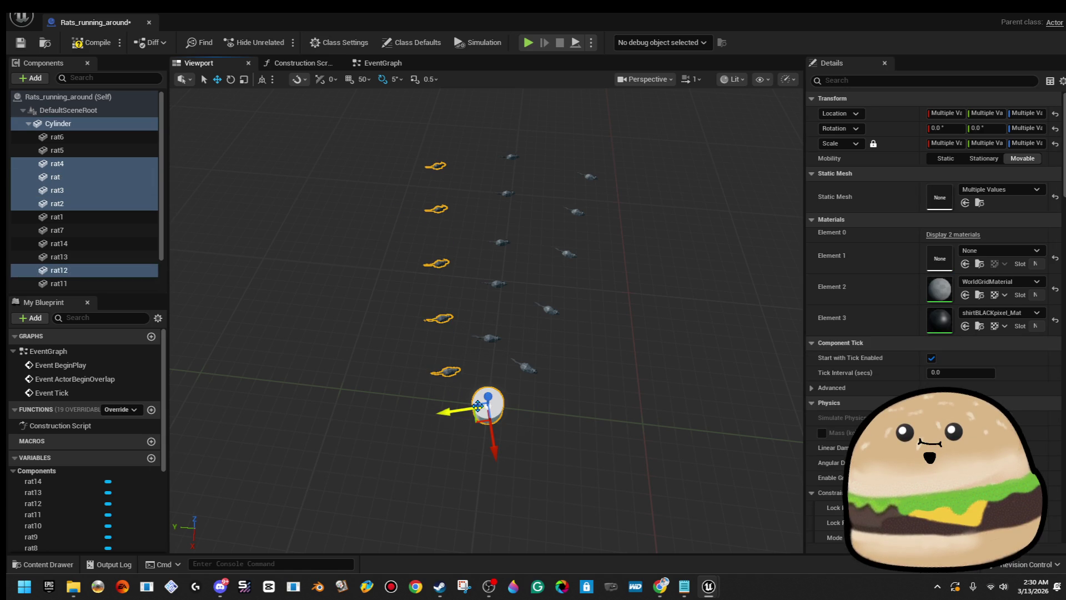
key(e)
Step: Orbit the view around the rats, then close the editor choosing Don't Save
right_click(140, 179)
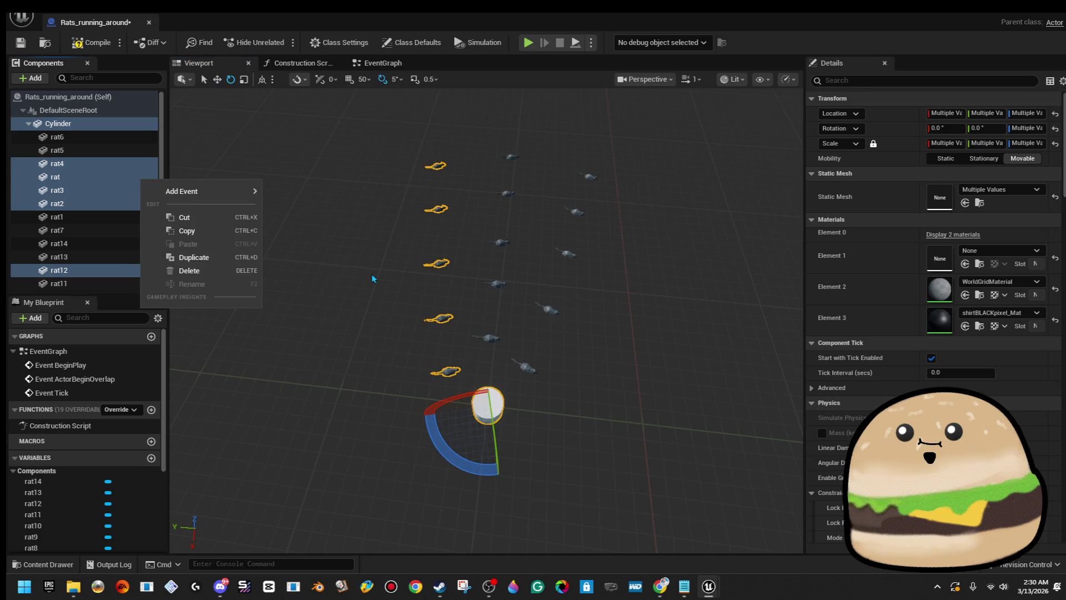
click(344, 233)
drag(353, 204, 517, 203)
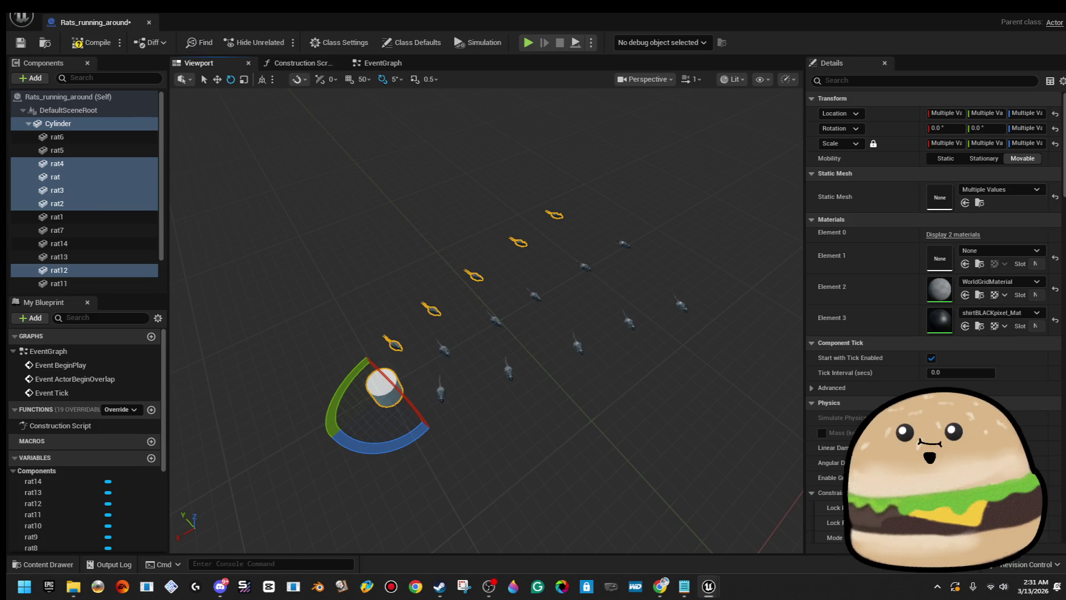
key(ctrl+shift+s)
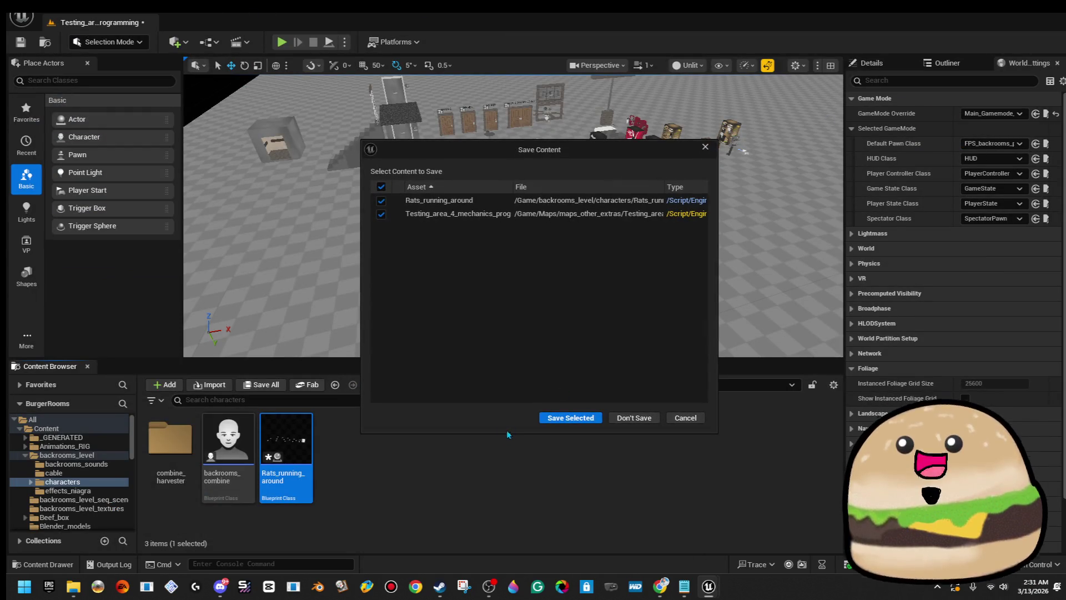
click(632, 418)
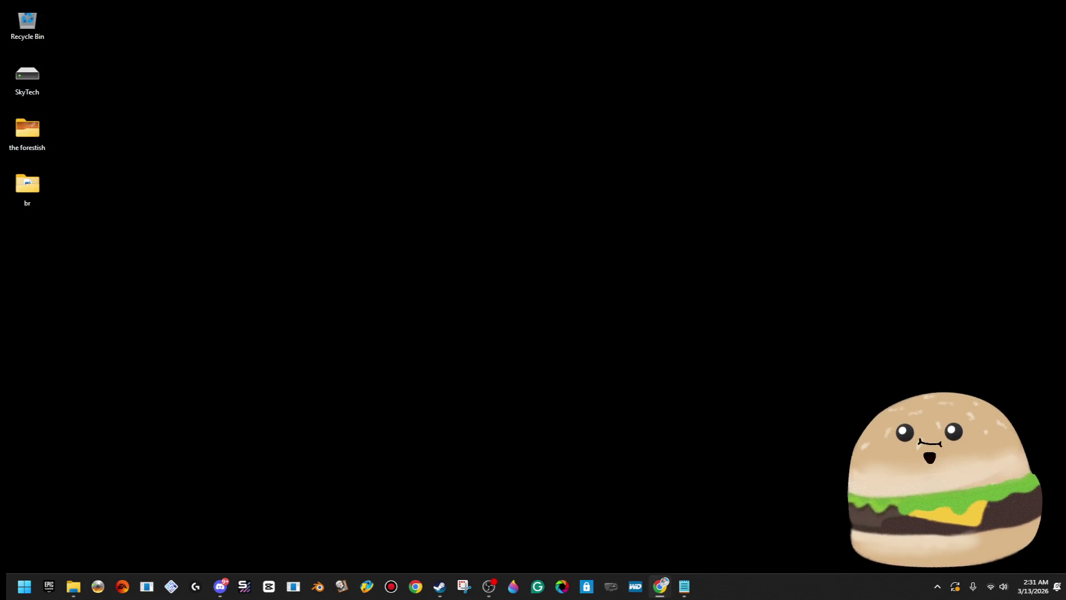